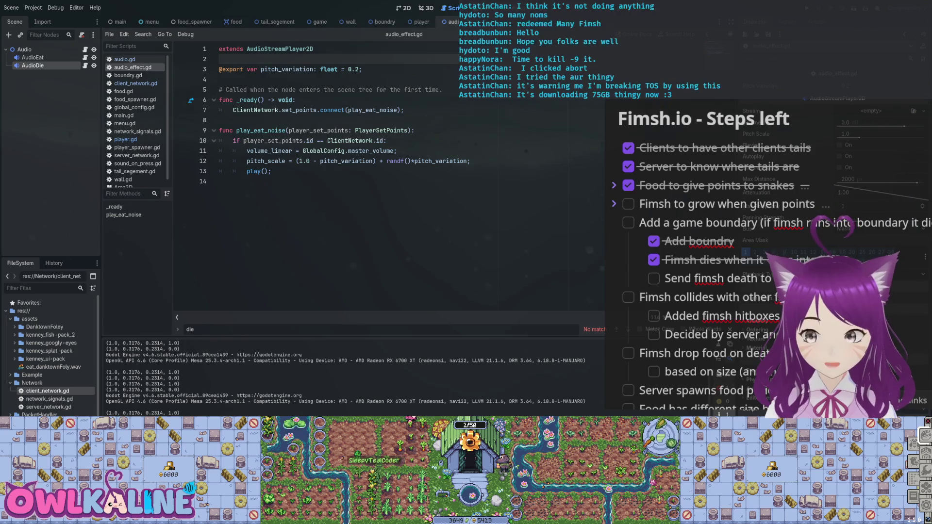
pyautogui.click(233, 69)
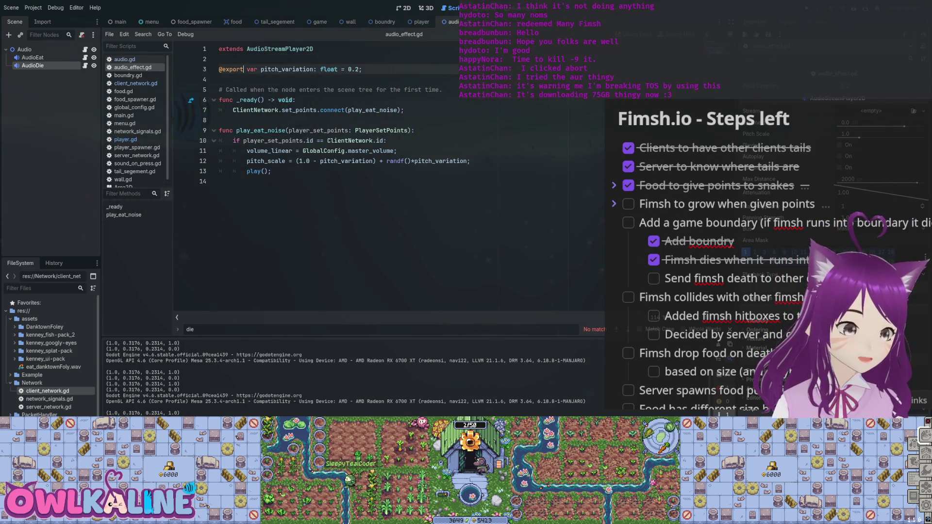
pyautogui.write('_ran')
pyautogui.press('Return')
pyautogui.write('0.0, ')
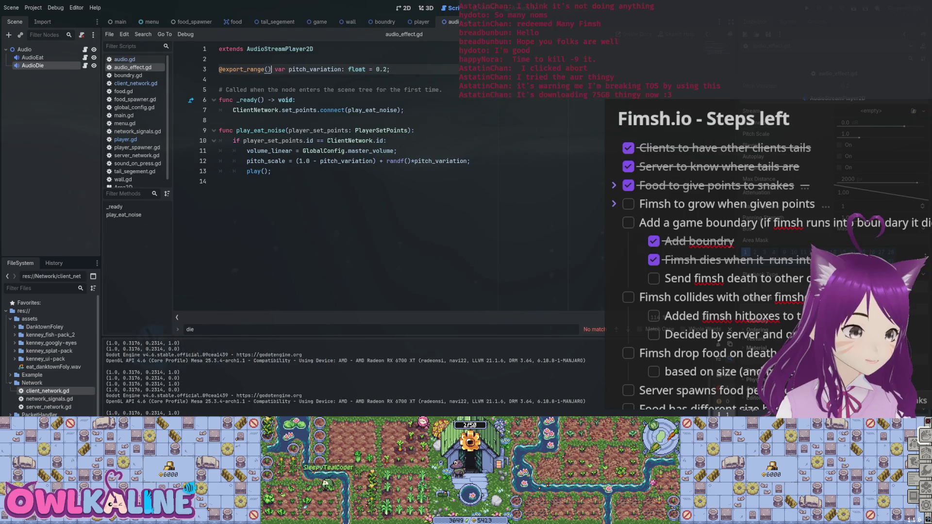
pyautogui.write('1.0')
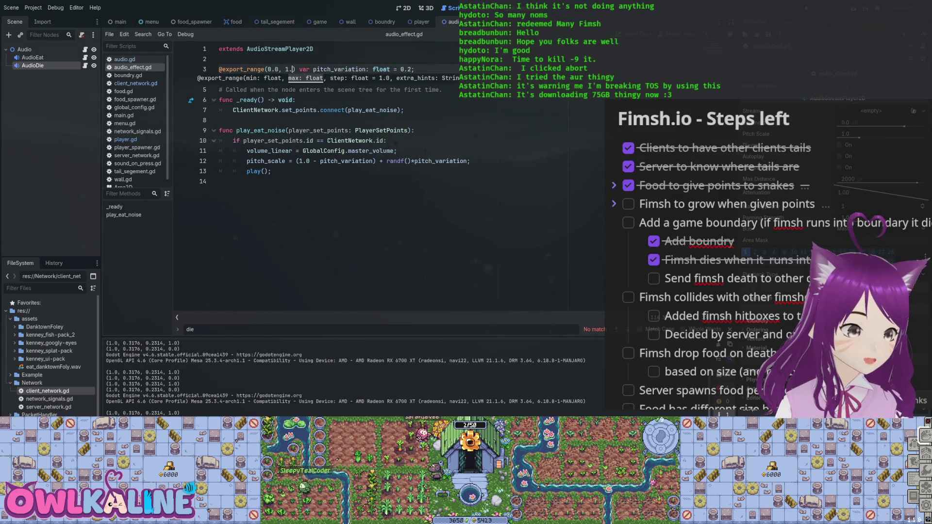
pyautogui.write(', 0.1')
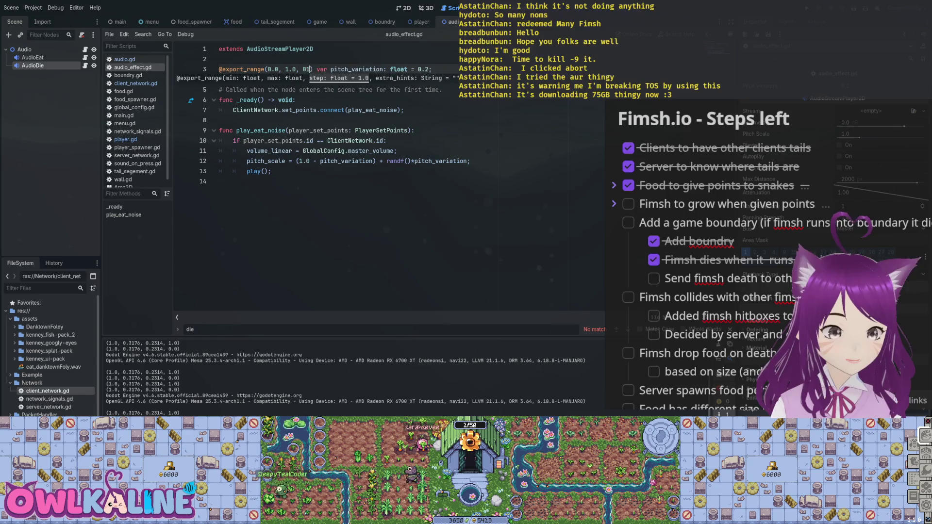
pyautogui.press('Escape')
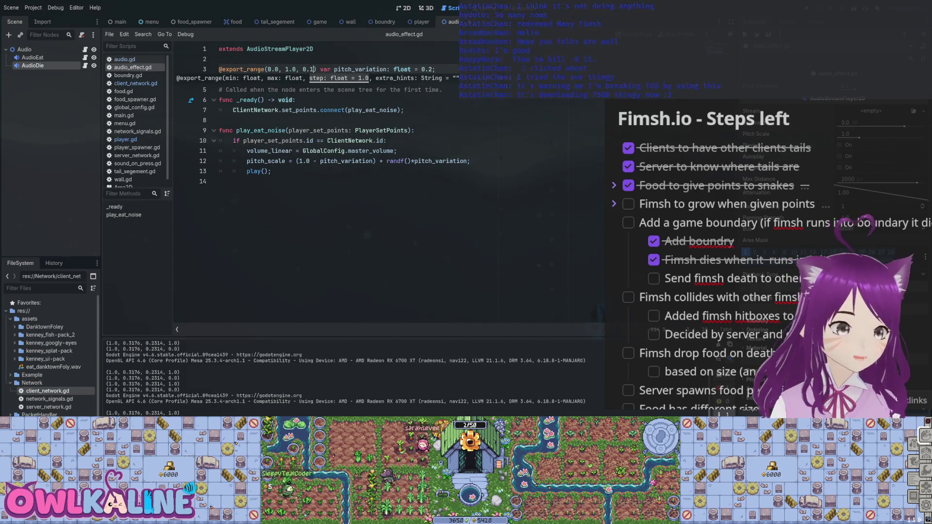
pyautogui.click(386, 140)
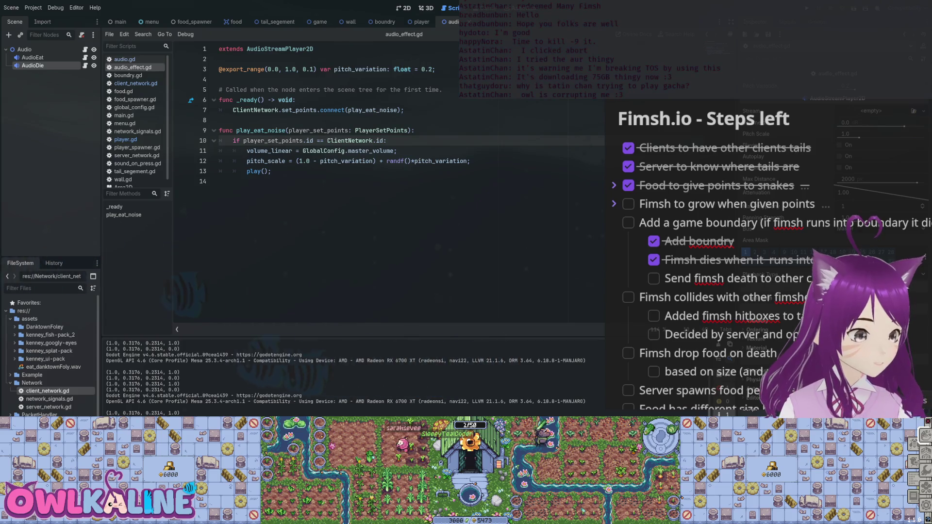
# Compare AudioEat's and AudioDie's Stream, then expand DanktownFoley and select meditation_bells.wav.
pyautogui.click(369, 150)
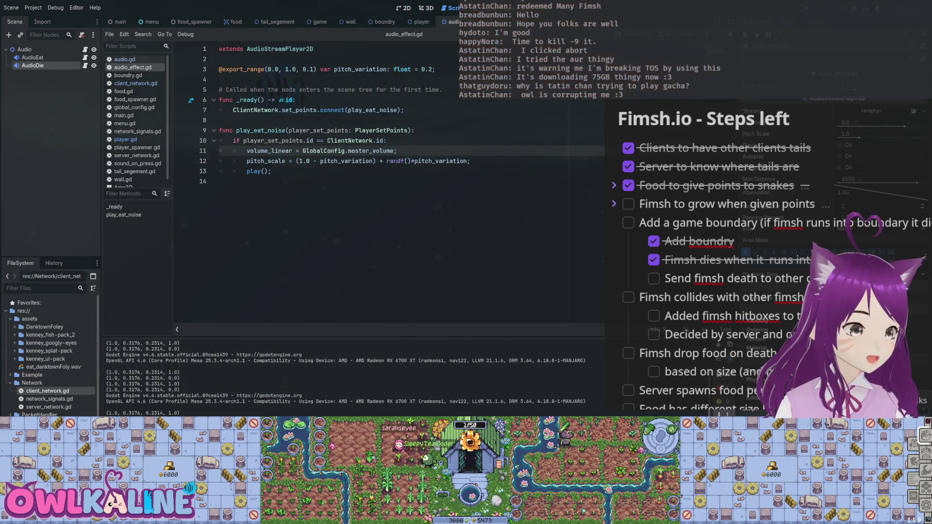
pyautogui.click(32, 57)
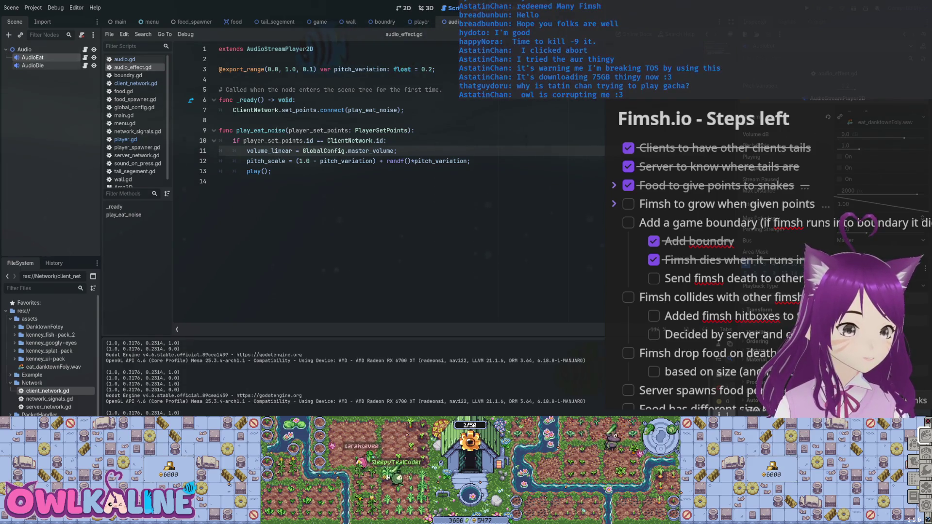
pyautogui.click(33, 66)
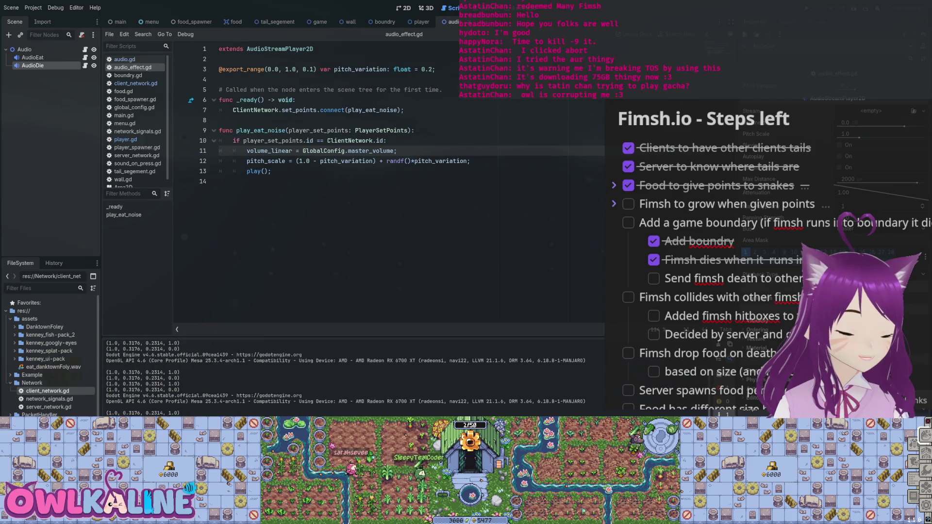
pyautogui.click(33, 58)
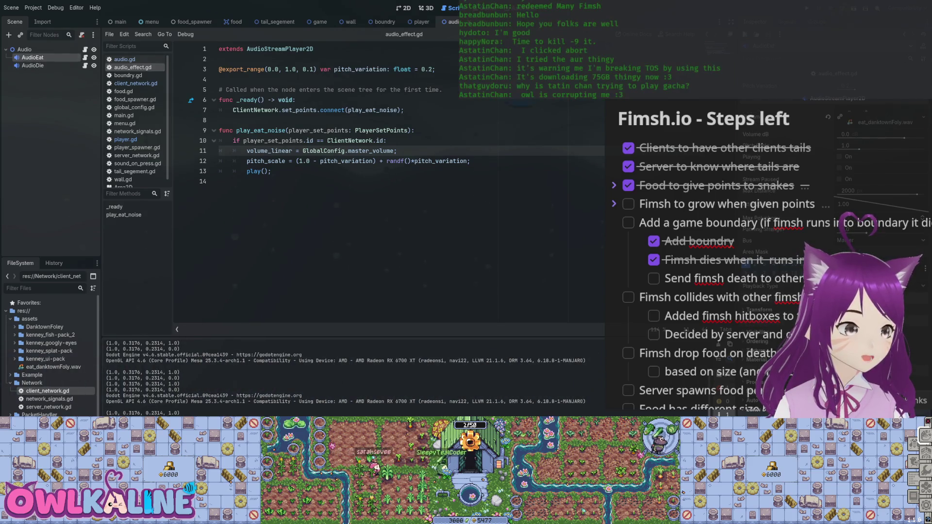
pyautogui.click(33, 66)
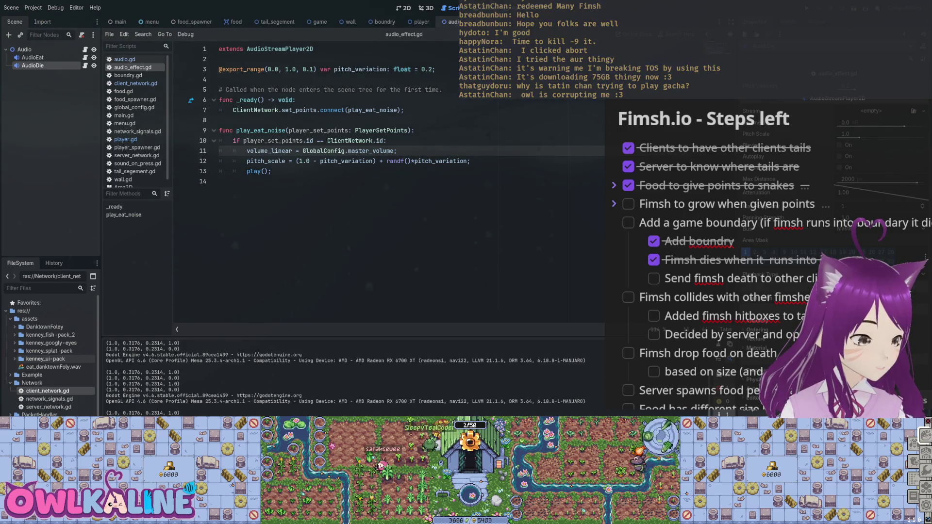
pyautogui.click(15, 327)
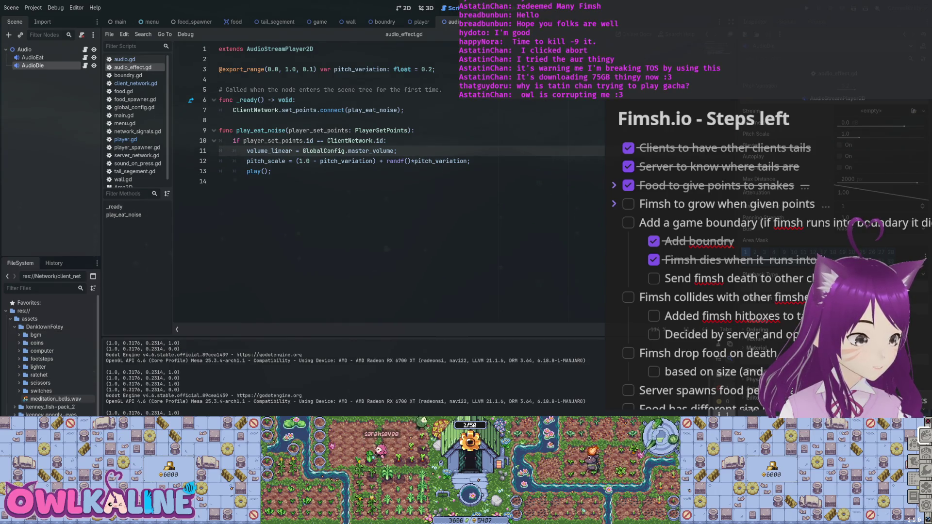
pyautogui.click(53, 398)
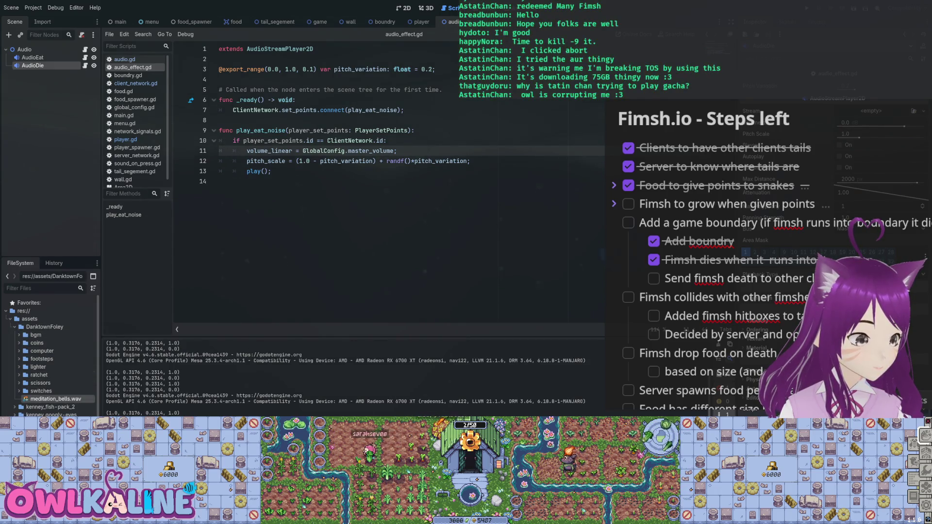
# Preview meditation_bells.wav, then browse the scissors and ratchet clips through ratchet_med2.wav.
pyautogui.doubleClick(53, 399)
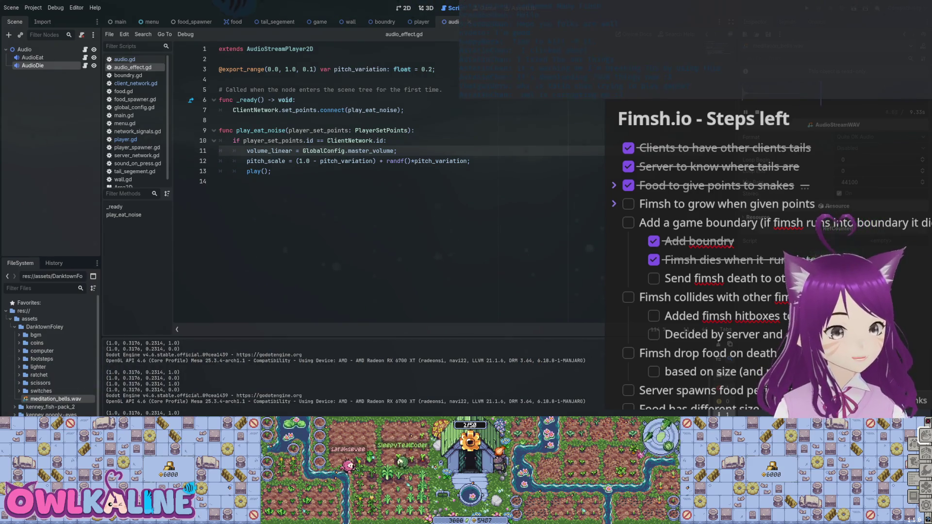
pyautogui.click(41, 391)
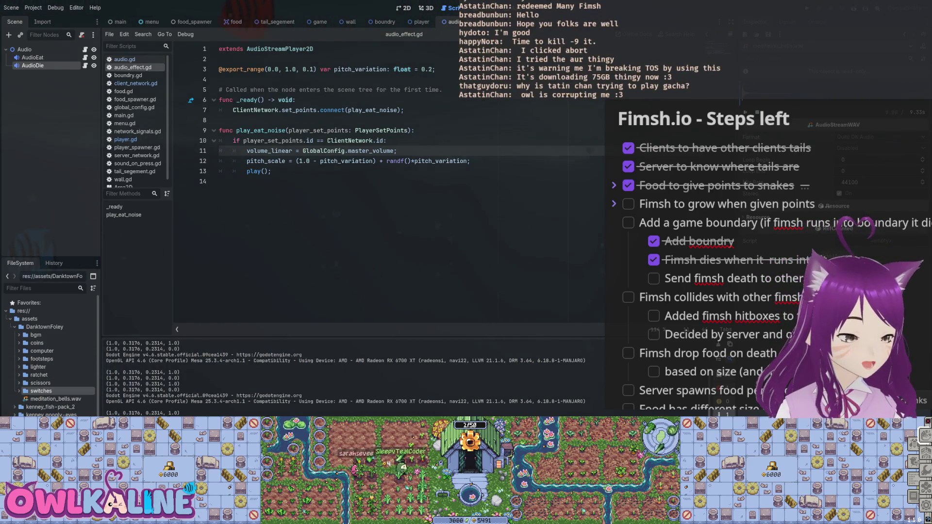
pyautogui.click(19, 383)
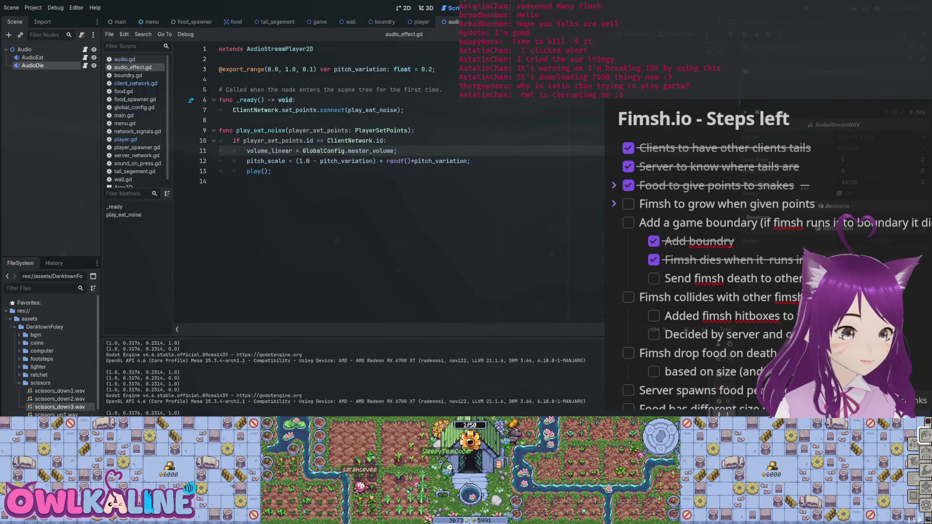
pyautogui.press('Left')
pyautogui.press('Left')
pyautogui.press('Up')
pyautogui.press('Right')
pyautogui.press('Down')
pyautogui.press('Down')
pyautogui.press('Down')
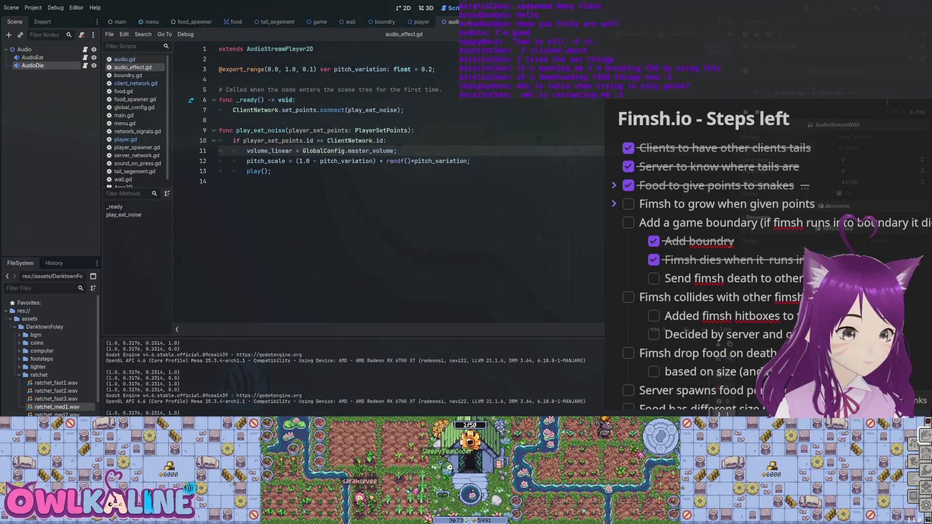
pyautogui.press('Down')
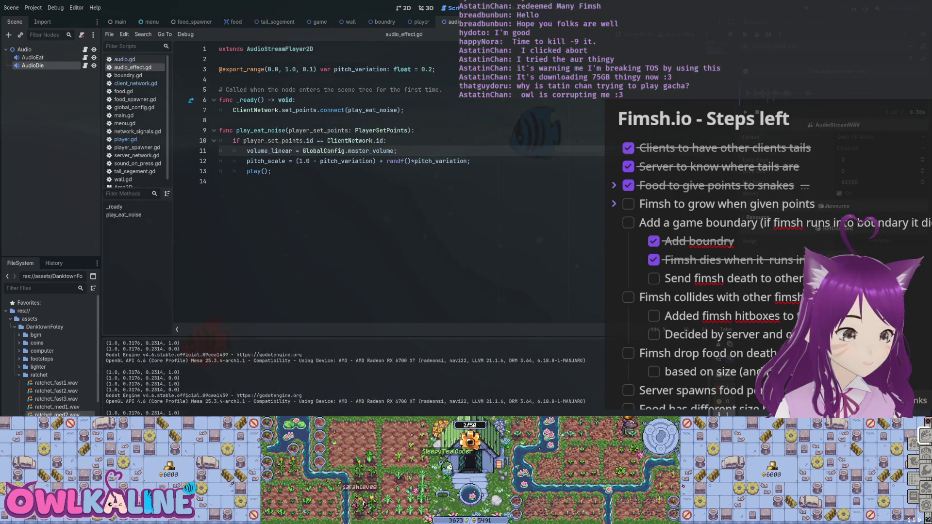
pyautogui.press('Down')
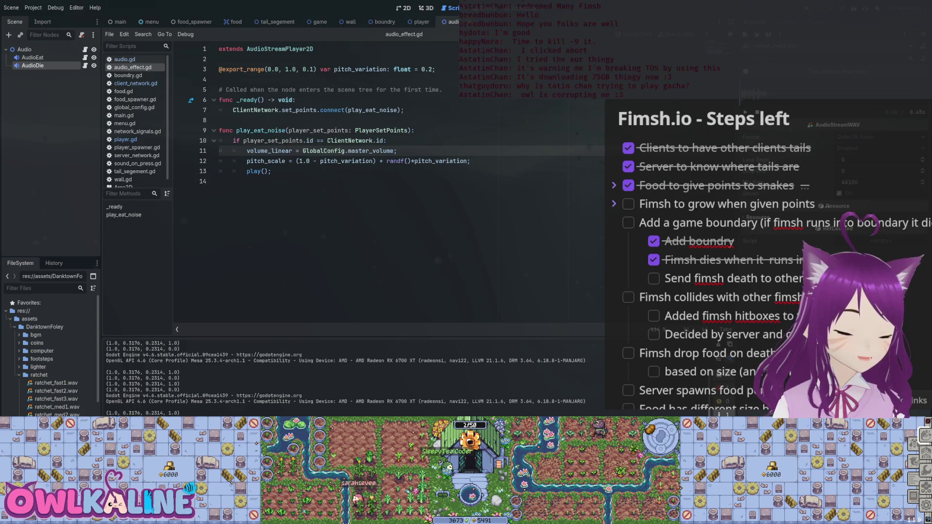
# Assign ratchet_med3.wav to AudioDie's Stream property.
pyautogui.scroll(-2, 51, 359)
pyautogui.scroll(-2, 51, 359)
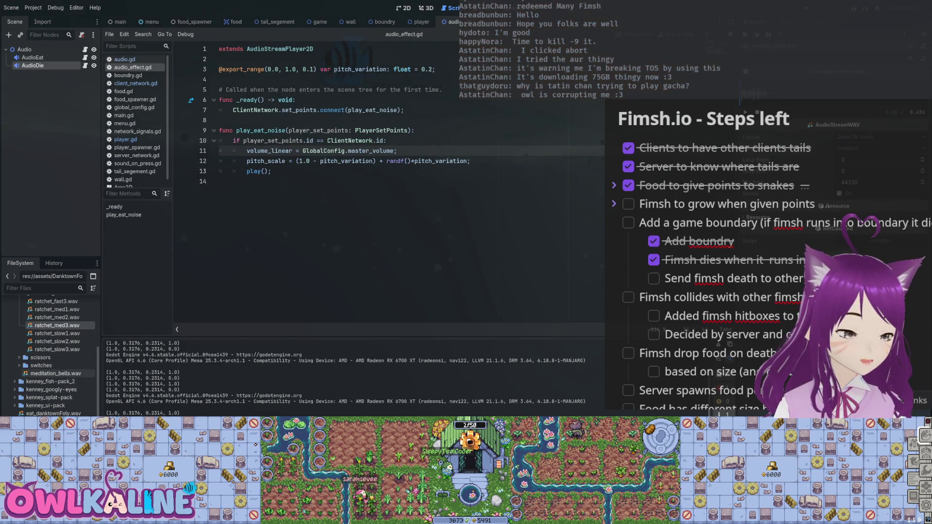
pyautogui.click(32, 65)
pyautogui.moveTo(56, 326)
pyautogui.mouseDown()
pyautogui.moveTo(81, 329)
pyautogui.moveTo(388, 181)
pyautogui.moveTo(871, 110)
pyautogui.mouseUp()
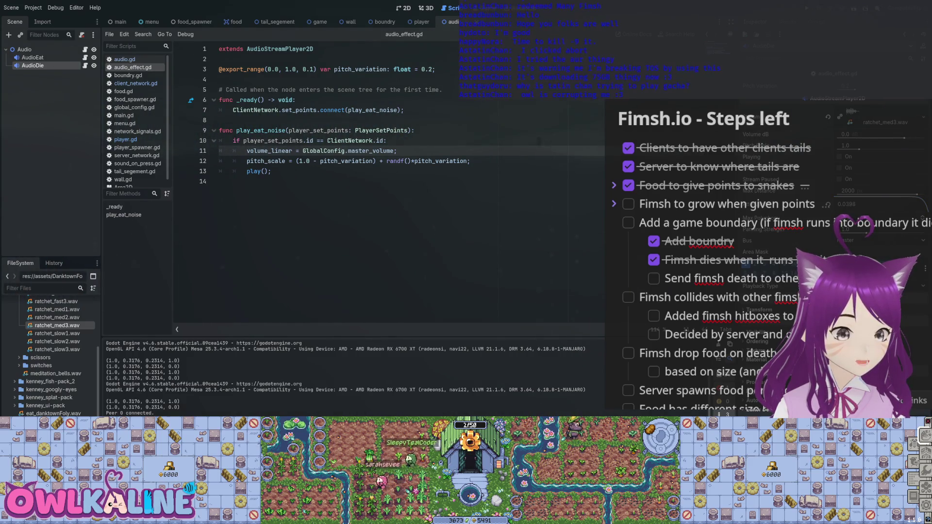
# Stop the running game, select the root Audio node, and switch to the player scene.
pyautogui.click(873, 122)
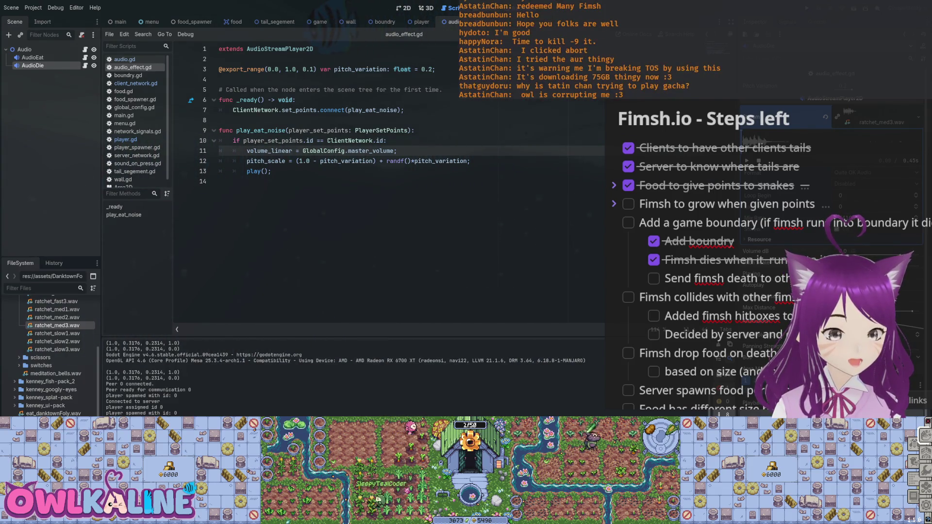
pyautogui.press('F8')
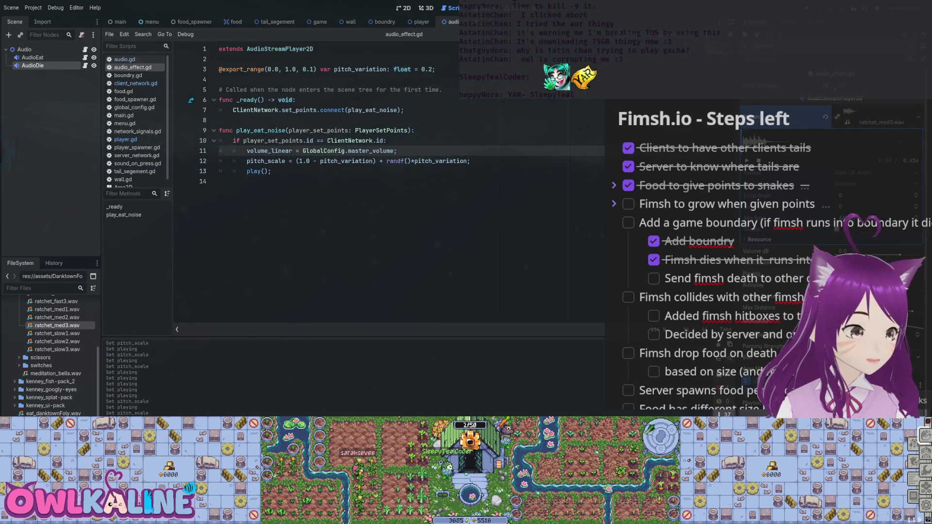
pyautogui.click(25, 49)
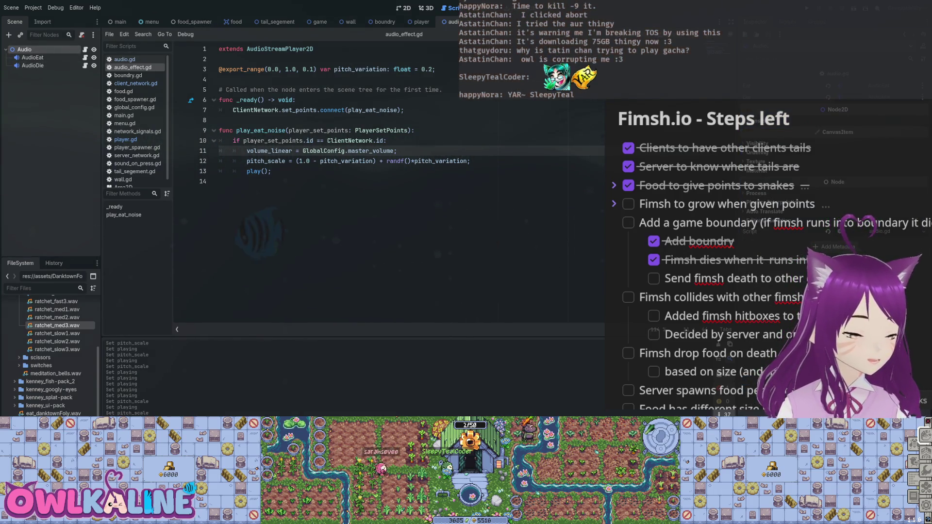
pyautogui.scroll(5, 49, 355)
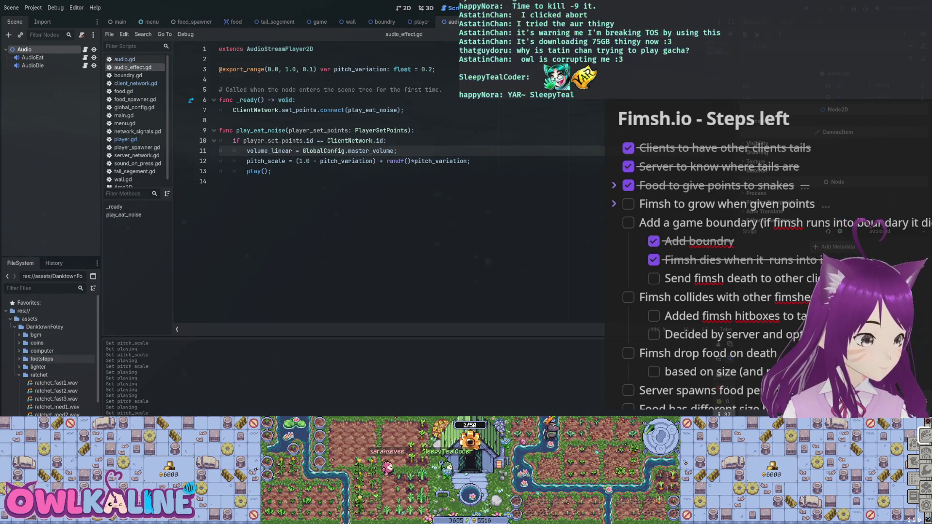
pyautogui.scroll(-5, 48, 358)
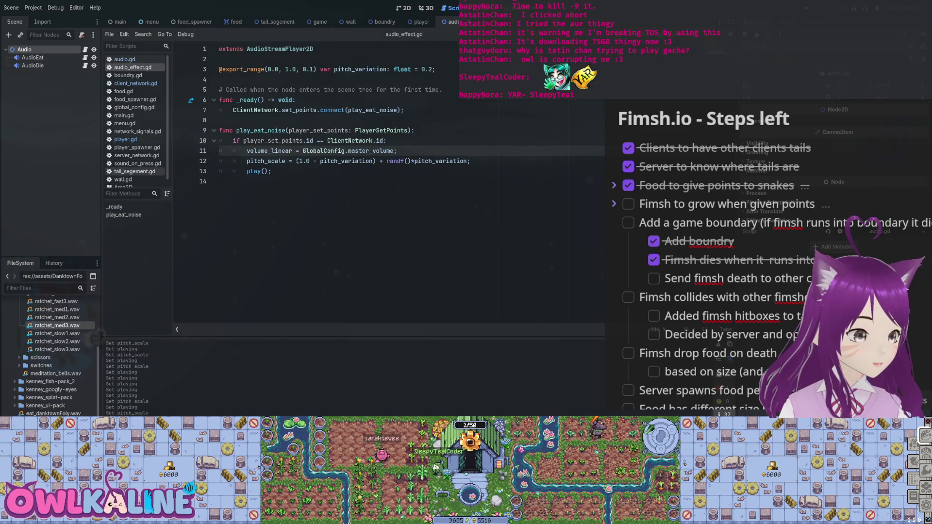
pyautogui.click(418, 22)
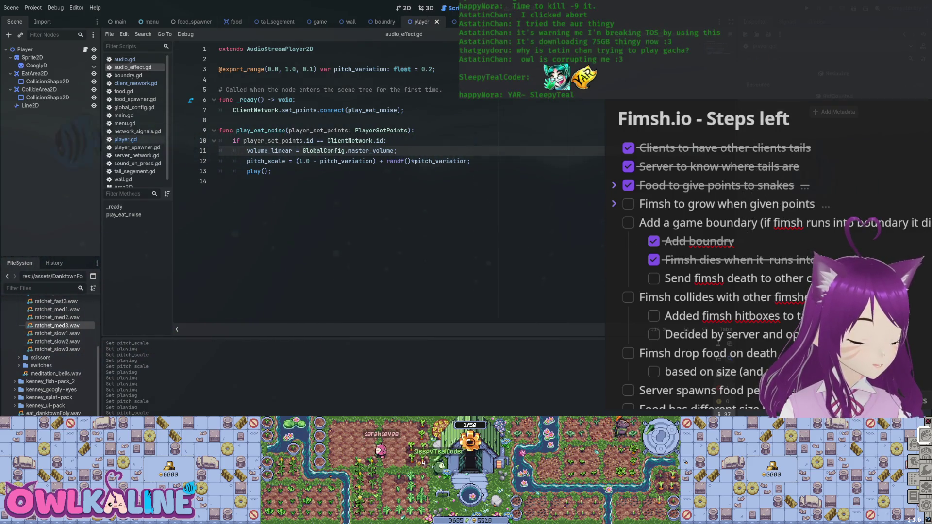
# Add a new line in die starting with 'ClientNetwork.'.
pyautogui.click(85, 50)
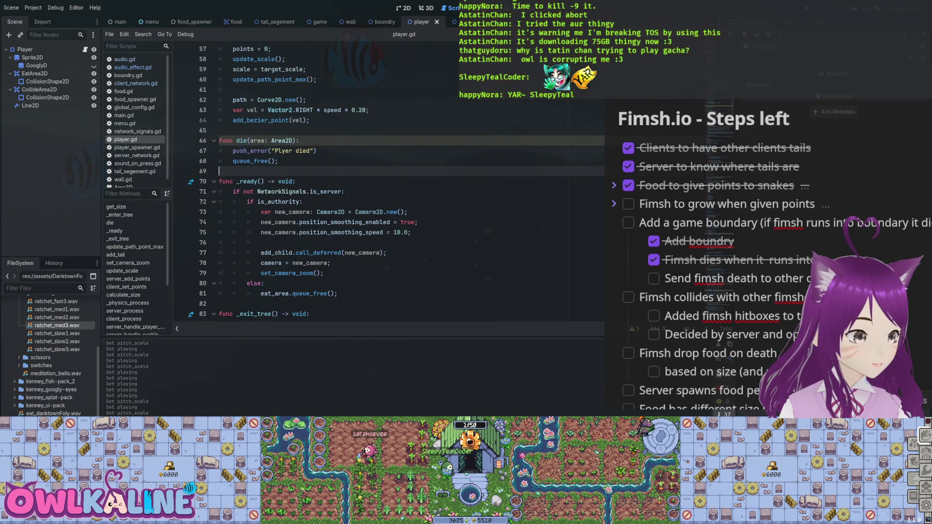
pyautogui.press('Up')
pyautogui.press('Up')
pyautogui.press('Return')
pyautogui.write('ClientNetwork.id:')
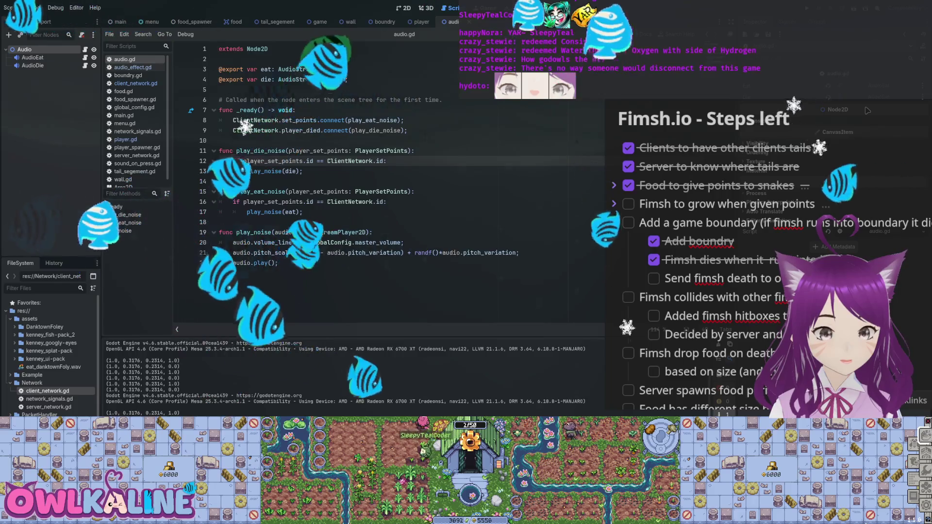
# Check the player_died signal in client_network.gd and the debugger Errors, then return to audio.gd.
pyautogui.click(302, 171)
pyautogui.click(404, 119)
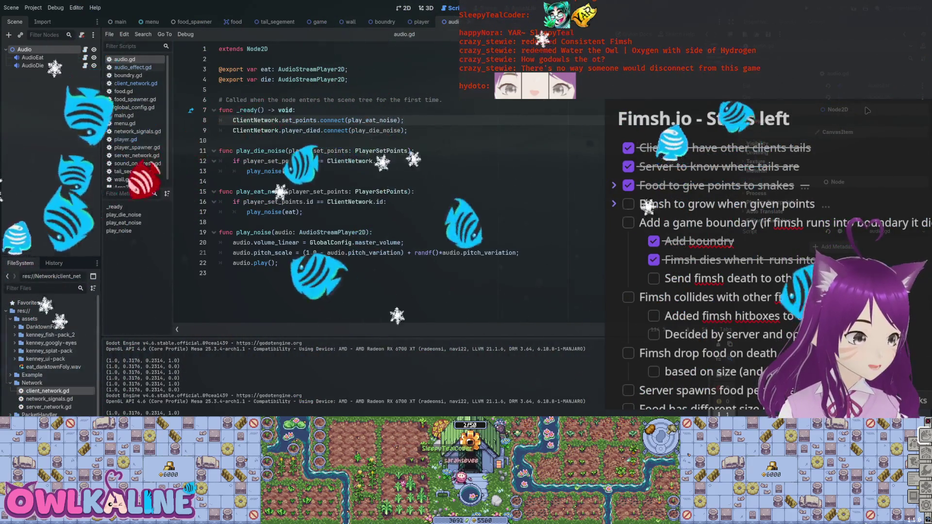
pyautogui.hotkey('alt', 'Left')
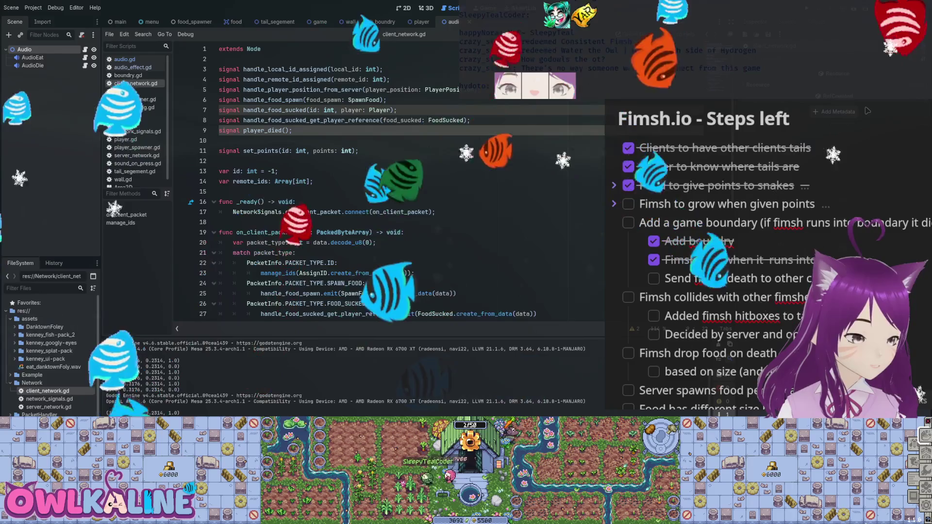
pyautogui.press('F5')
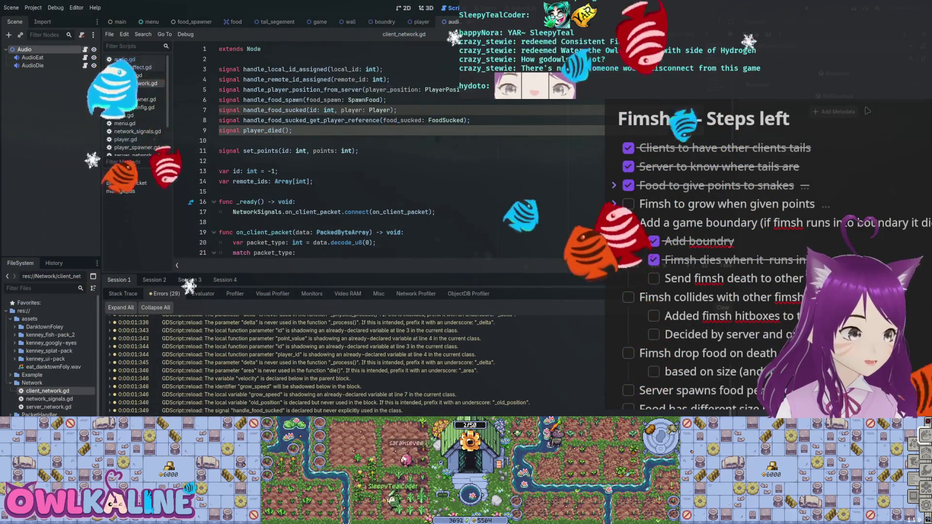
pyautogui.hotkey('alt', 'Right')
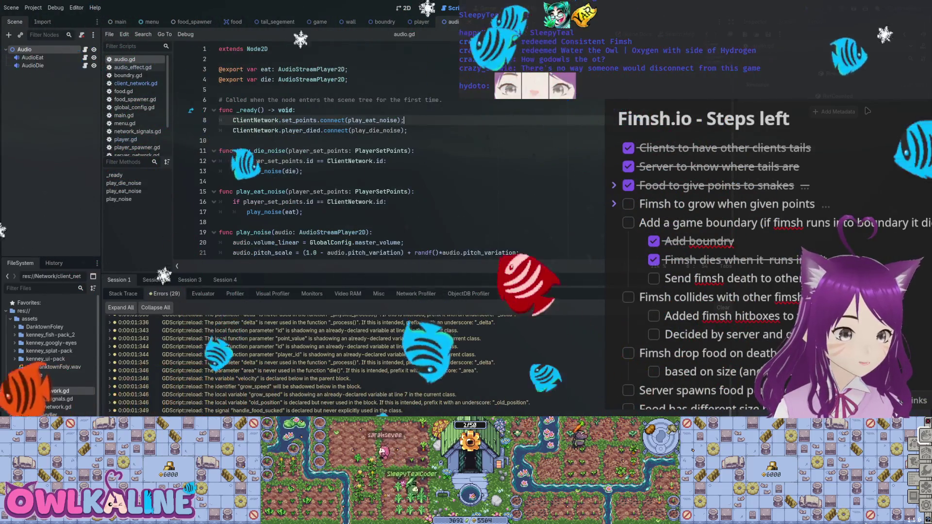
# Test-run and stop the game, inspect AudioEat and the Audio root, and expand the checklist's Bugs item.
pyautogui.press('F5')
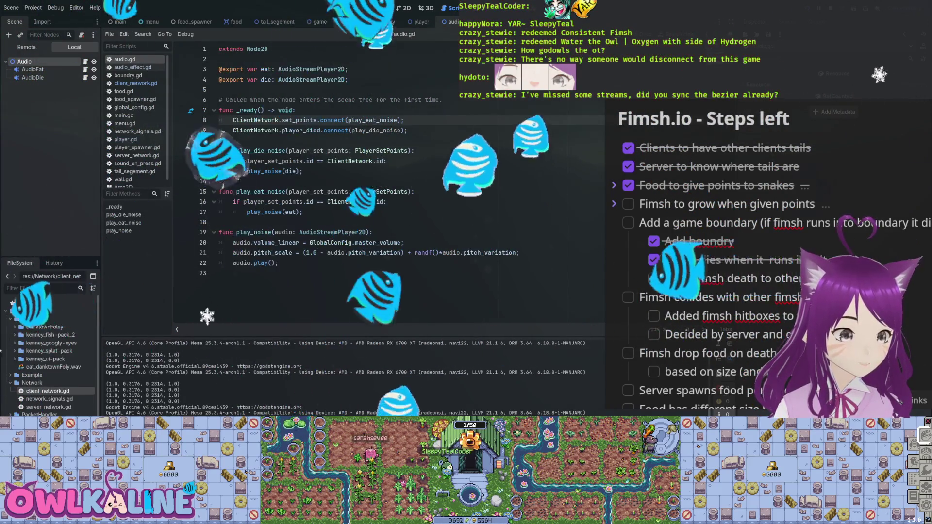
pyautogui.press('F8')
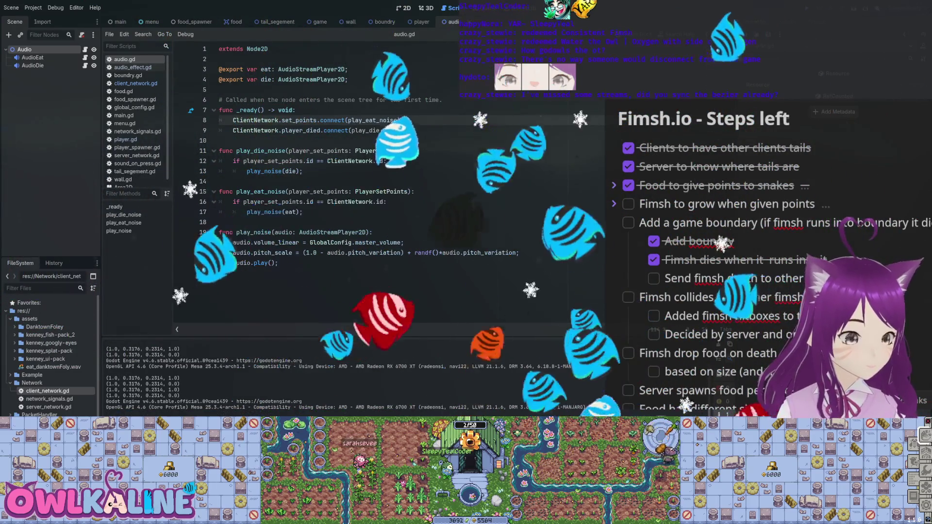
pyautogui.click(33, 57)
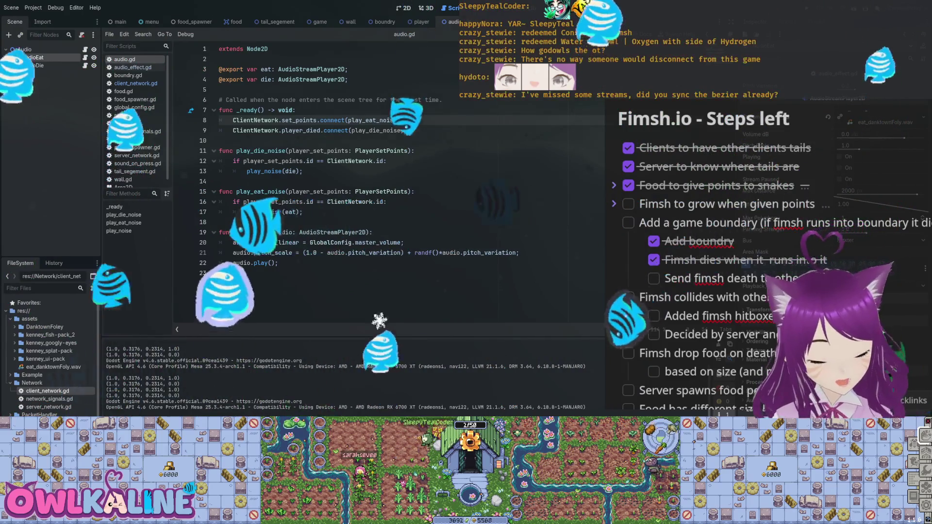
pyautogui.click(24, 49)
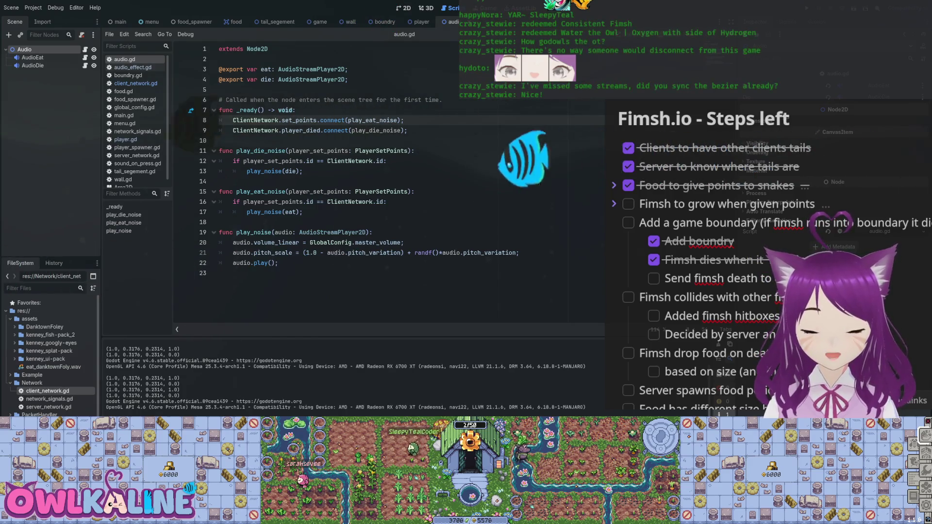
pyautogui.click(613, 245)
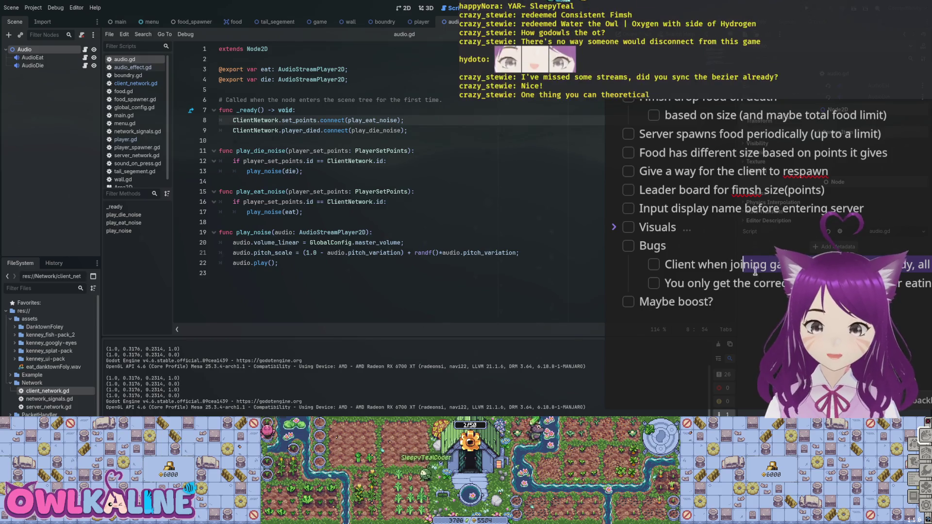
# Highlight the first bug note in the checklist.
pyautogui.moveTo(677, 264); pyautogui.dragTo(825, 265)
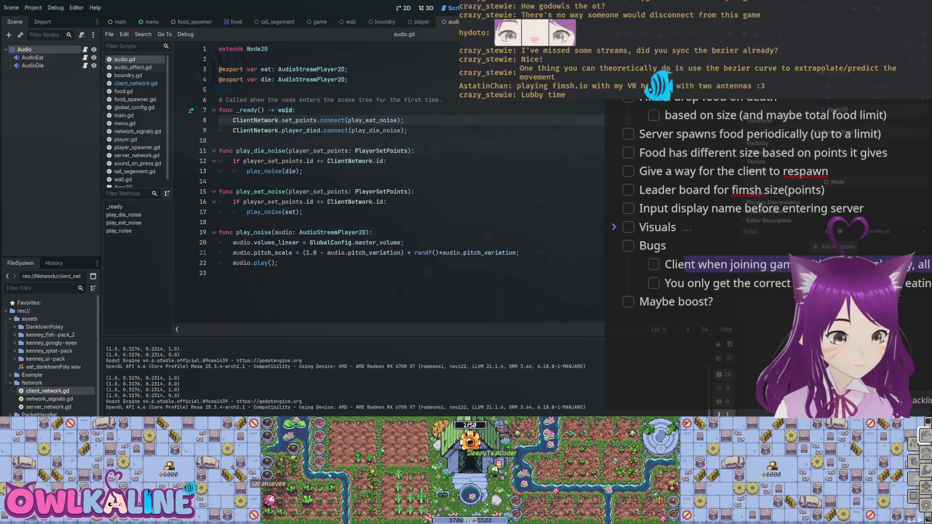
# Highlight the second bug line in the checklist.
pyautogui.click(775, 263)
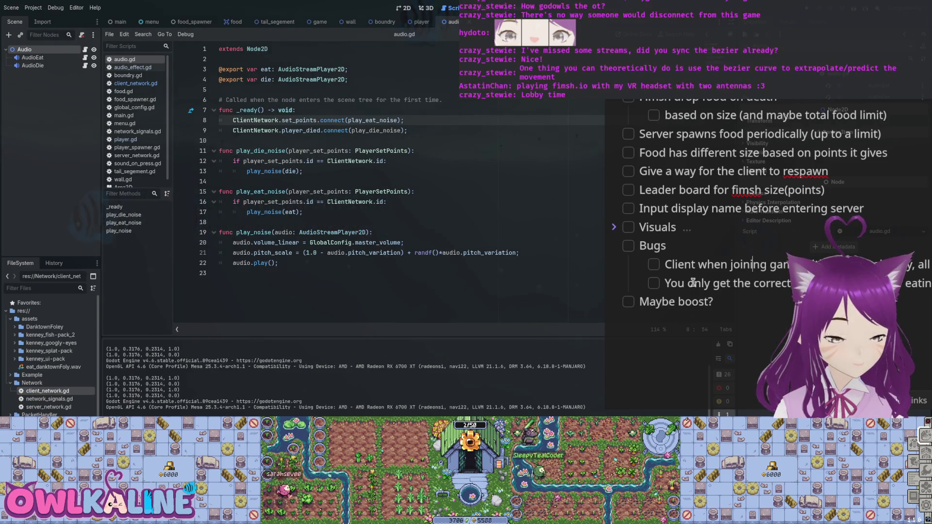
pyautogui.tripleClick(693, 283)
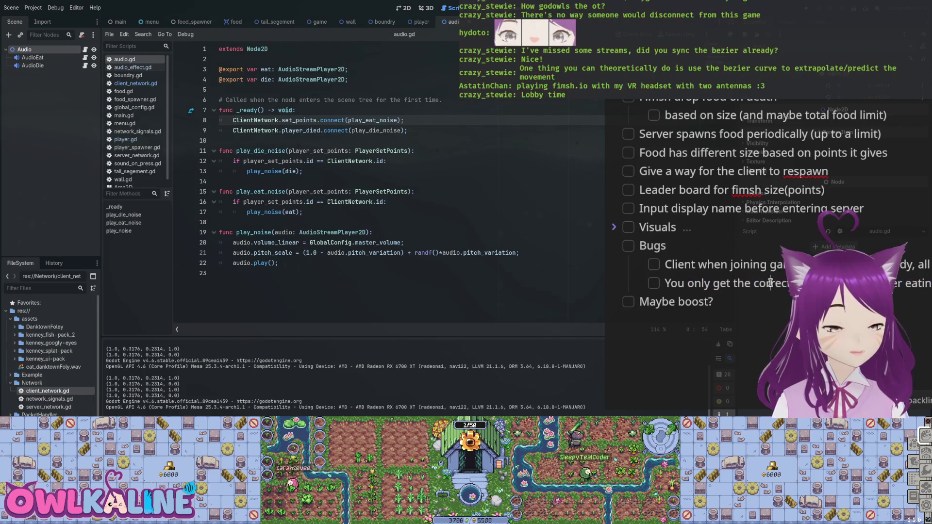
pyautogui.moveTo(825, 283); pyautogui.dragTo(700, 284)
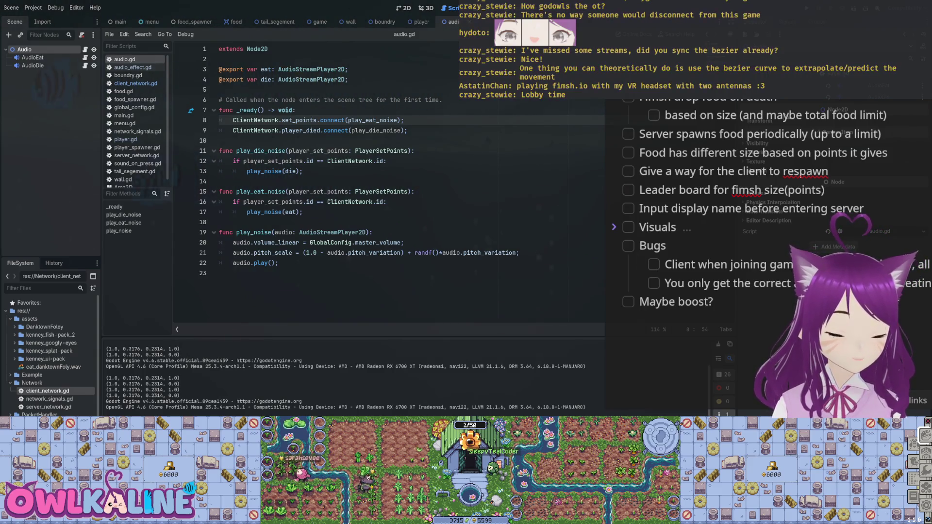
# Run the project from play_eat_noise and start the first game window as SERVER.
pyautogui.click(355, 191)
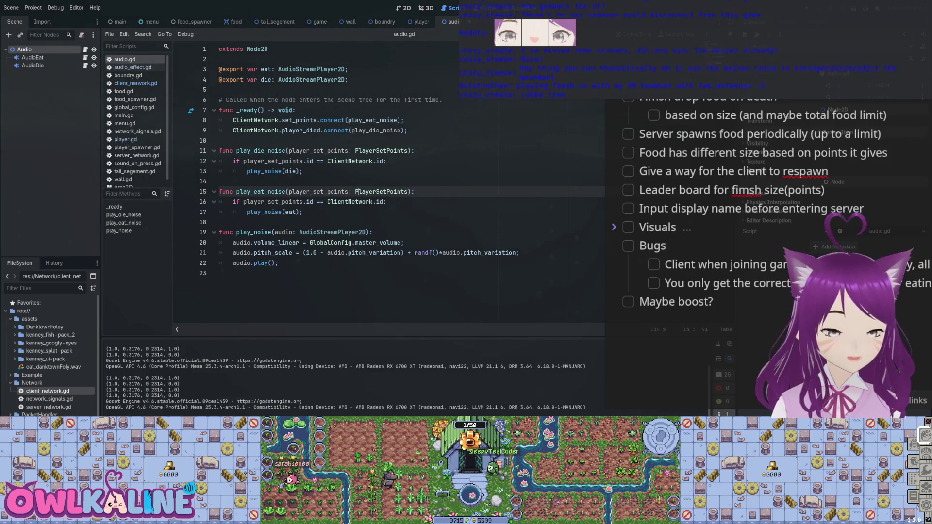
pyautogui.press('F5')
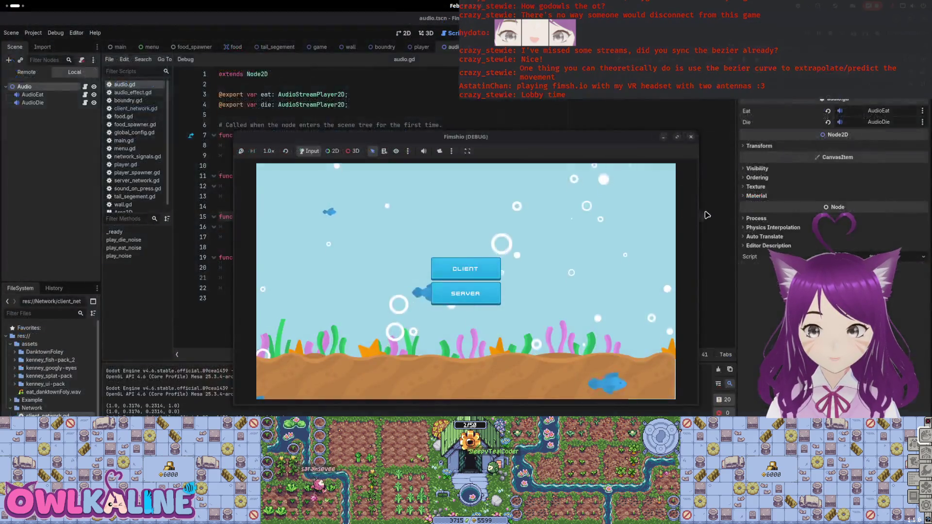
pyautogui.click(492, 295)
# Arrange the two game windows, join as CLIENT, then end the test run.
pyautogui.moveTo(486, 141)
pyautogui.mouseDown()
pyautogui.moveTo(817, 143)
pyautogui.moveTo(713, 97)
pyautogui.moveTo(536, 169)
pyautogui.mouseUp()
pyautogui.moveTo(379, 131); pyautogui.dragTo(375, 171)
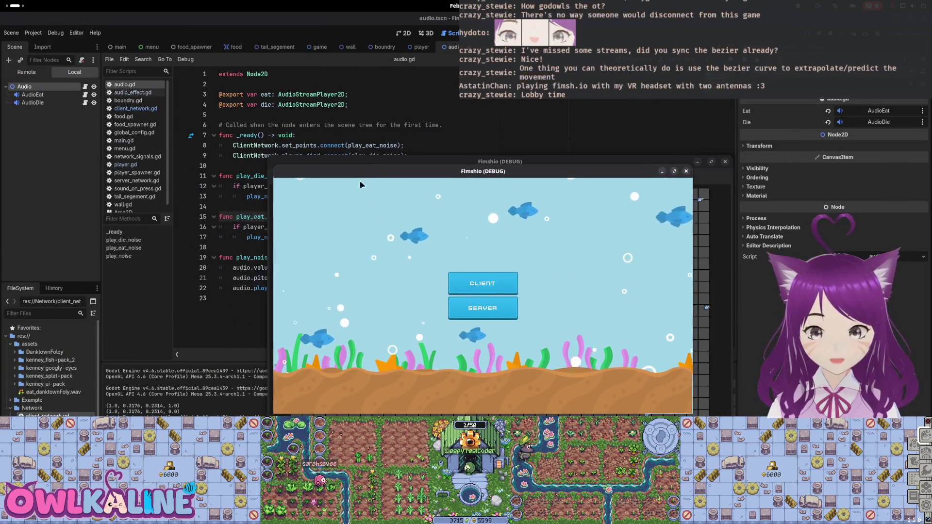
pyautogui.click(482, 283)
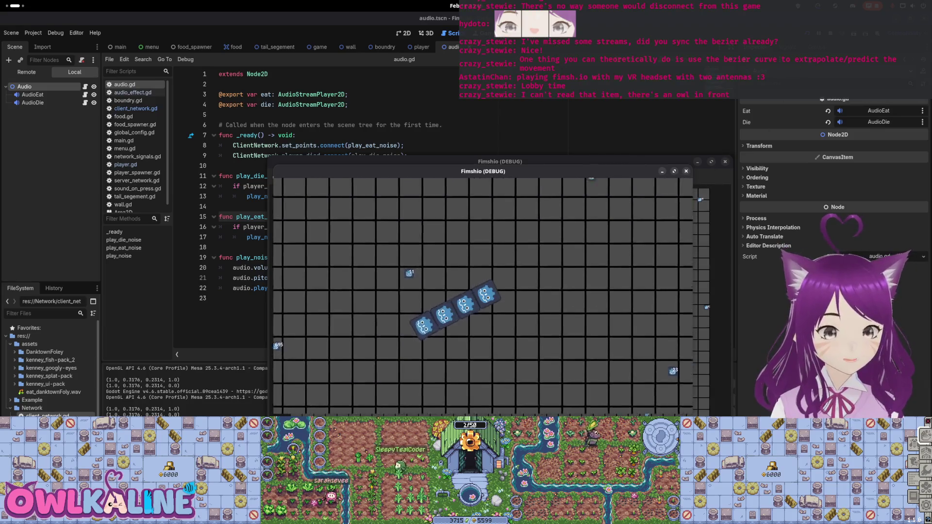
pyautogui.press('F8')
# Check AudioEat's settings (pitch scale 0.4), save audio.tscn, and open the player scene.
pyautogui.click(33, 82)
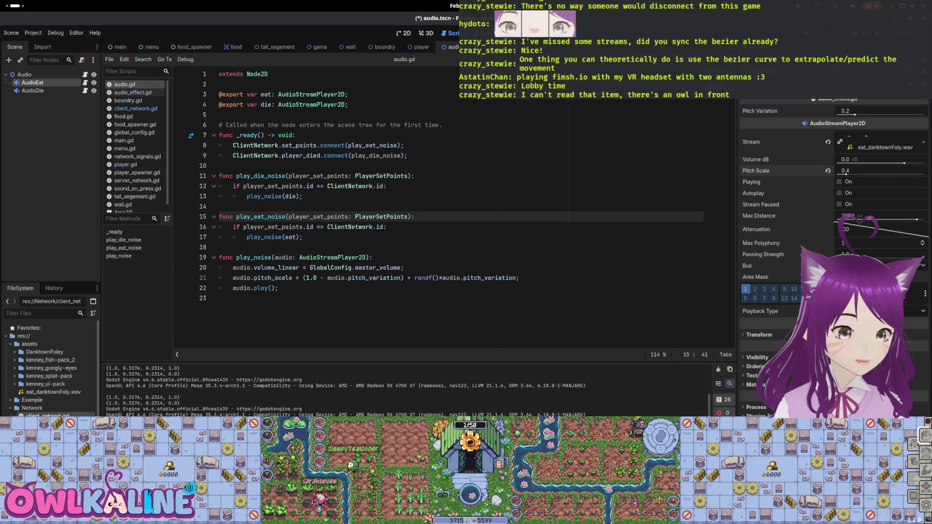
pyautogui.hotkey('ctrl', 's')
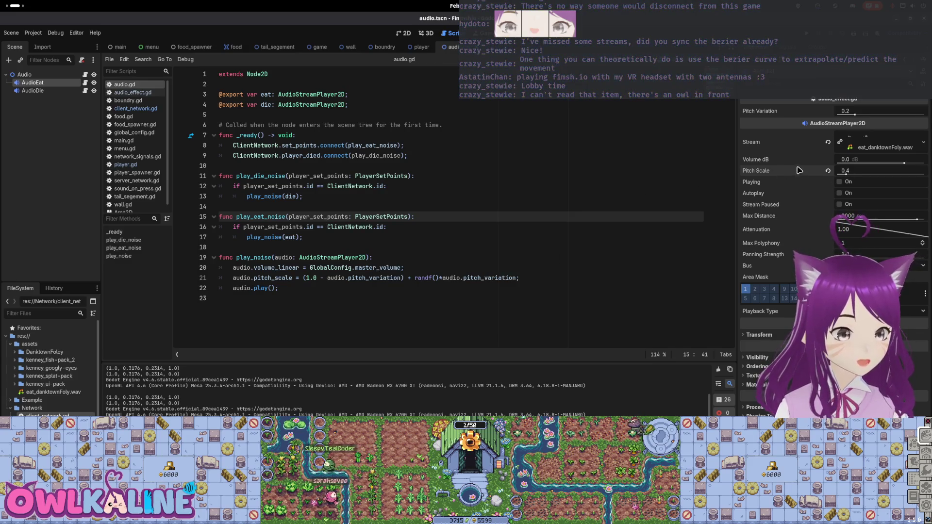
pyautogui.click(425, 185)
pyautogui.click(421, 47)
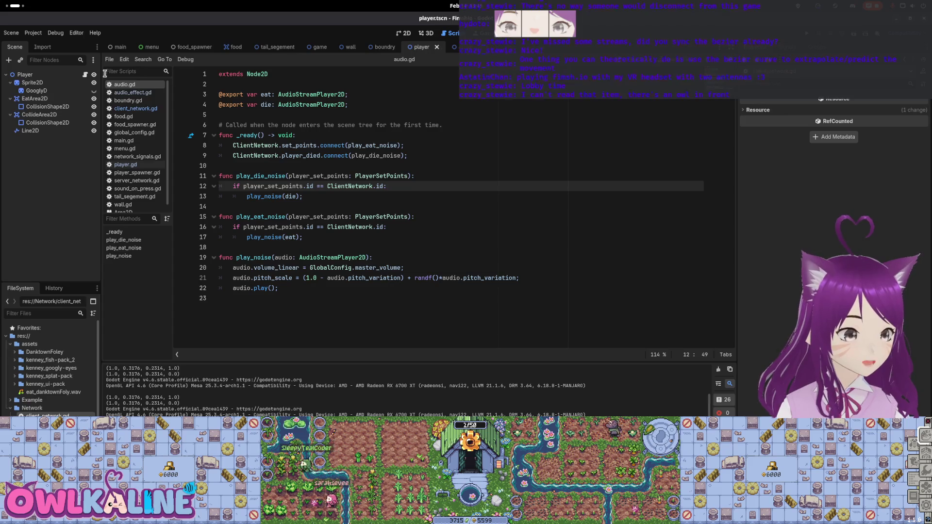
pyautogui.scroll(3, 362, 181)
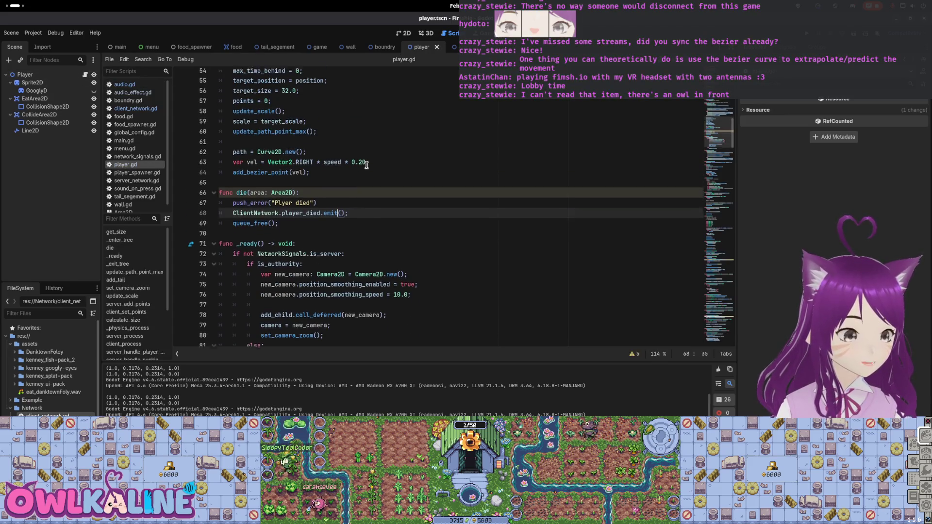
pyautogui.scroll(-10, 335, 189)
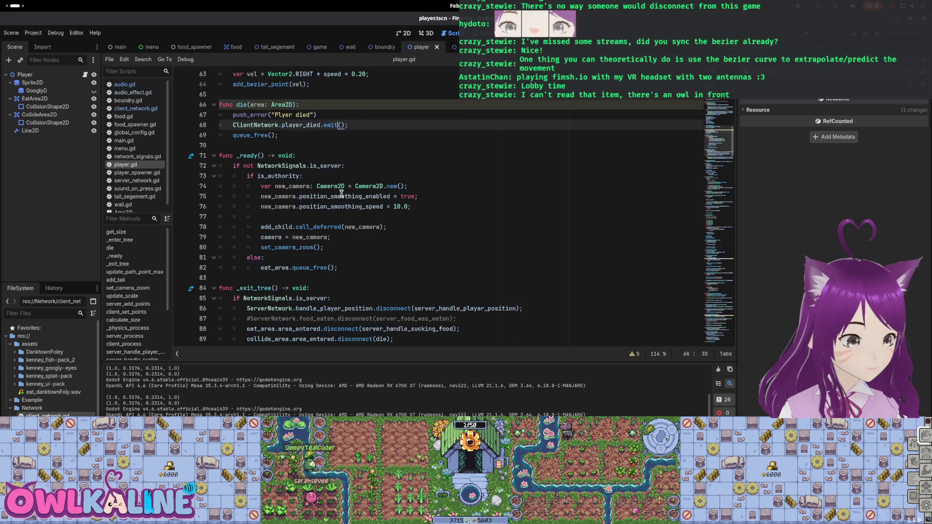
pyautogui.scroll(-2, 318, 190)
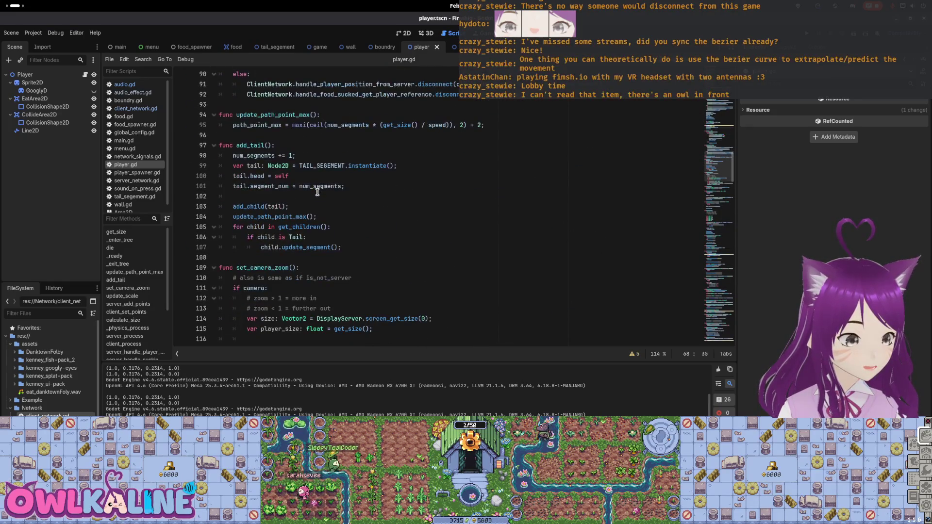
pyautogui.scroll(-1, 274, 189)
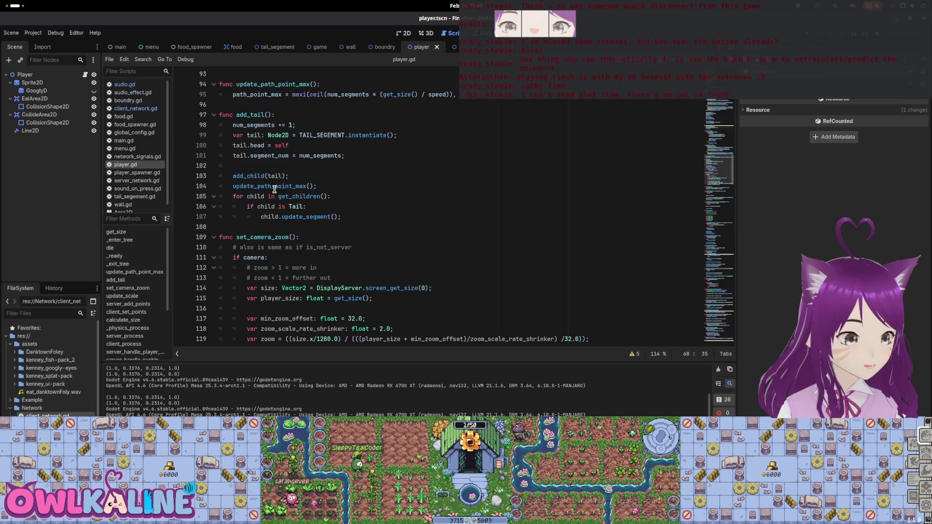
pyautogui.scroll(-3, 330, 204)
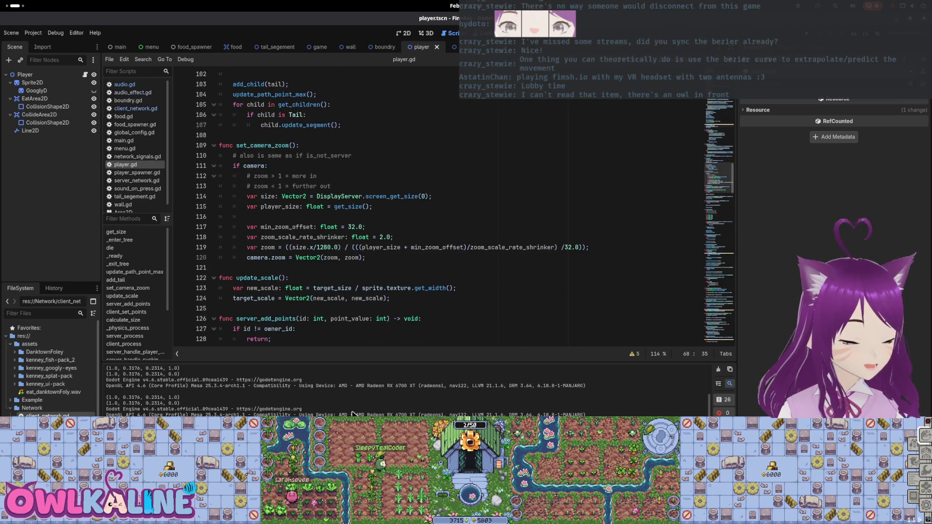
pyautogui.scroll(11, 309, 212)
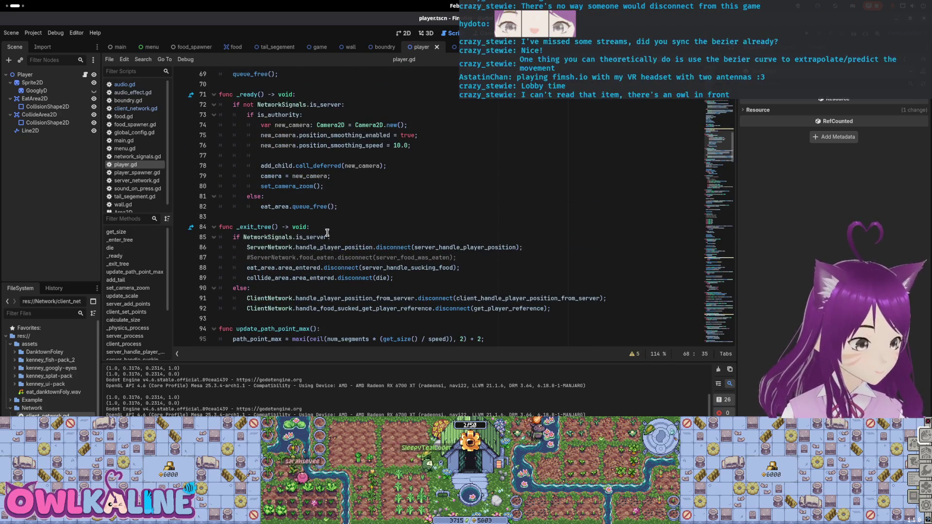
pyautogui.scroll(-13, 327, 233)
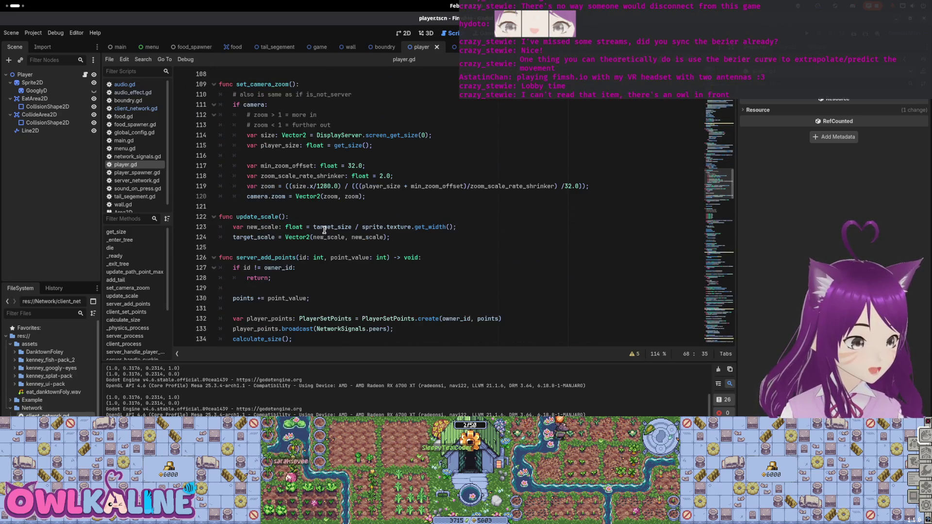
pyautogui.scroll(-5, 324, 230)
pyautogui.scroll(-1, 271, 214)
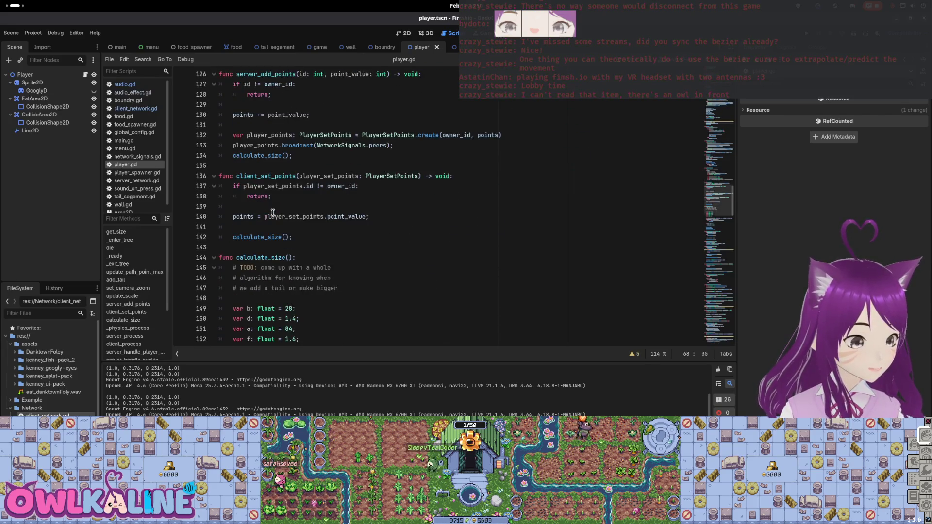
pyautogui.scroll(-1, 243, 201)
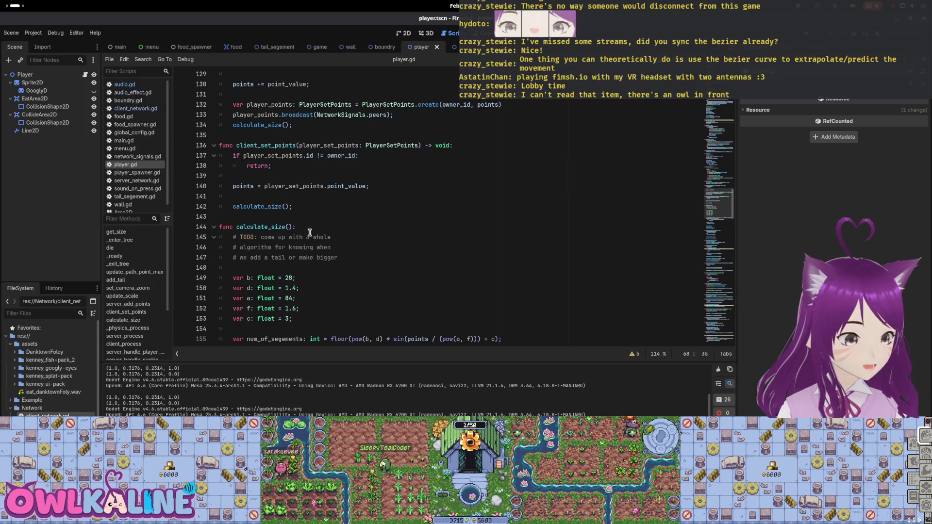
pyautogui.scroll(-1, 309, 233)
pyautogui.scroll(-1, 293, 226)
pyautogui.doubleClick(247, 166)
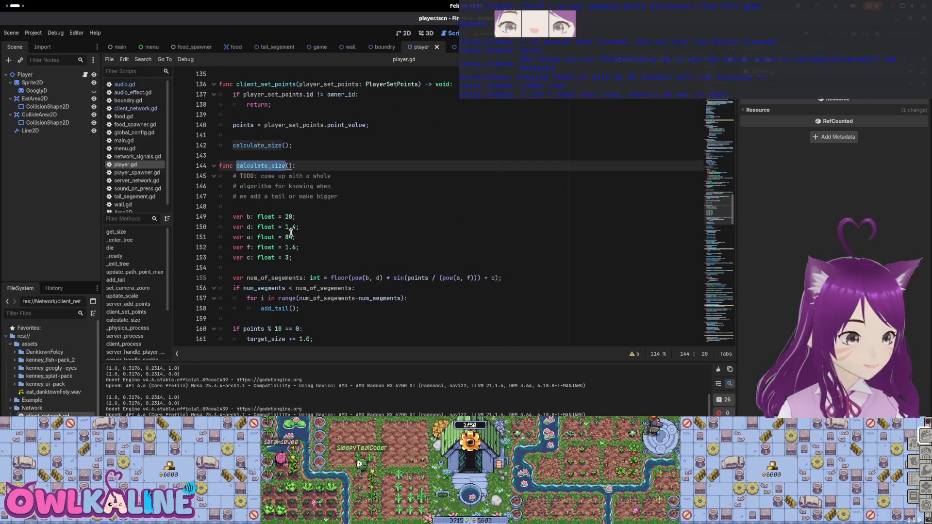
pyautogui.moveTo(302, 161); pyautogui.dragTo(270, 164)
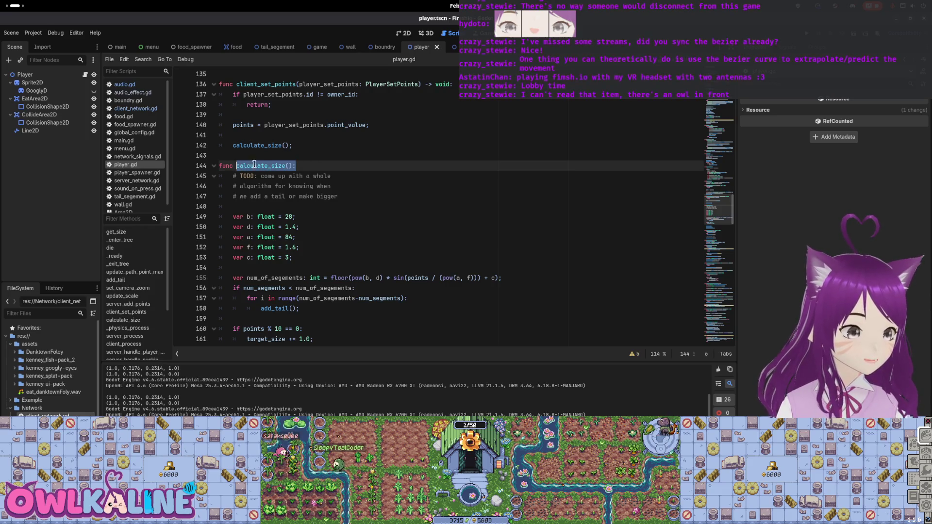
pyautogui.scroll(2, 252, 215)
pyautogui.moveTo(282, 210)
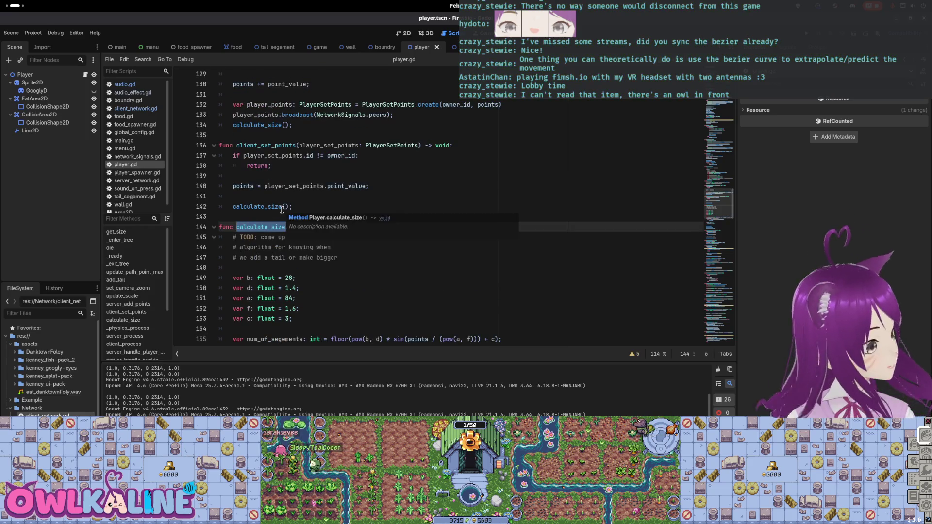
pyautogui.moveTo(293, 205)
pyautogui.mouseDown()
pyautogui.moveTo(228, 189)
pyautogui.moveTo(220, 141)
pyautogui.mouseUp()
pyautogui.scroll(10, 275, 161)
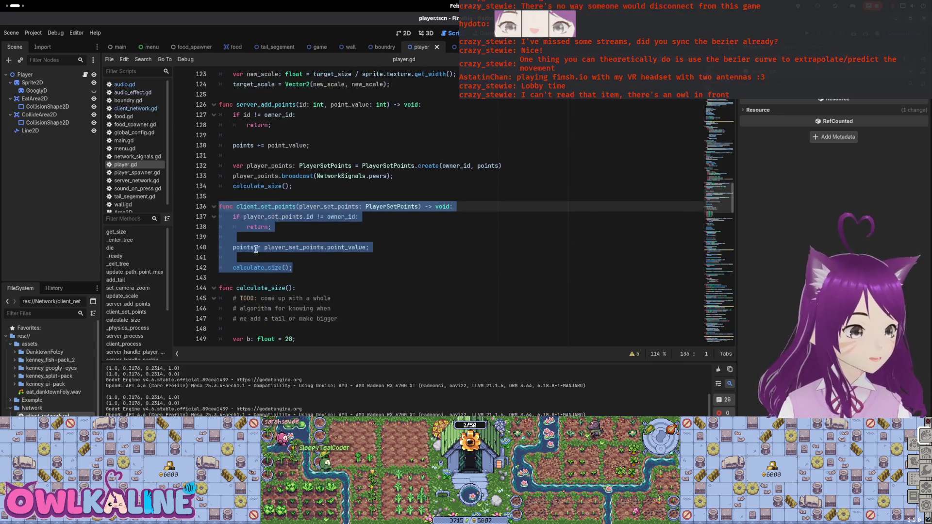
pyautogui.scroll(5, 235, 175)
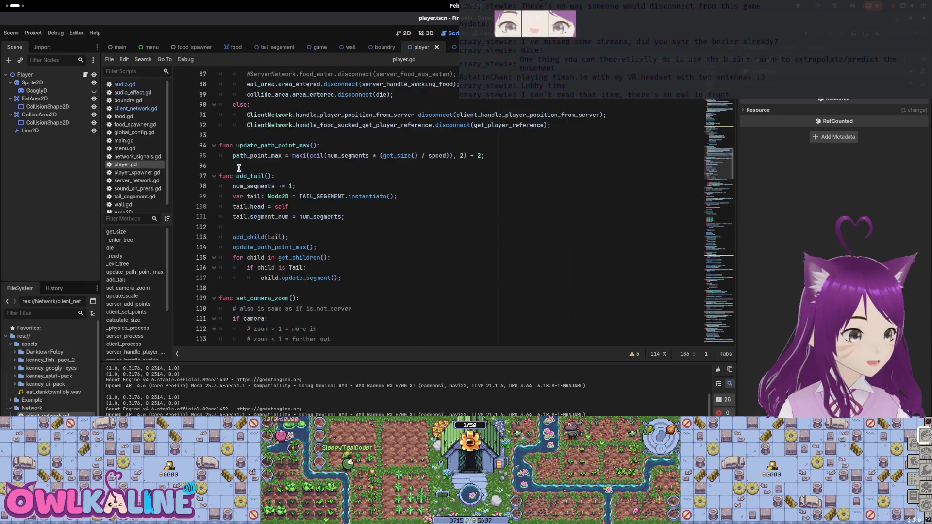
pyautogui.scroll(8, 255, 183)
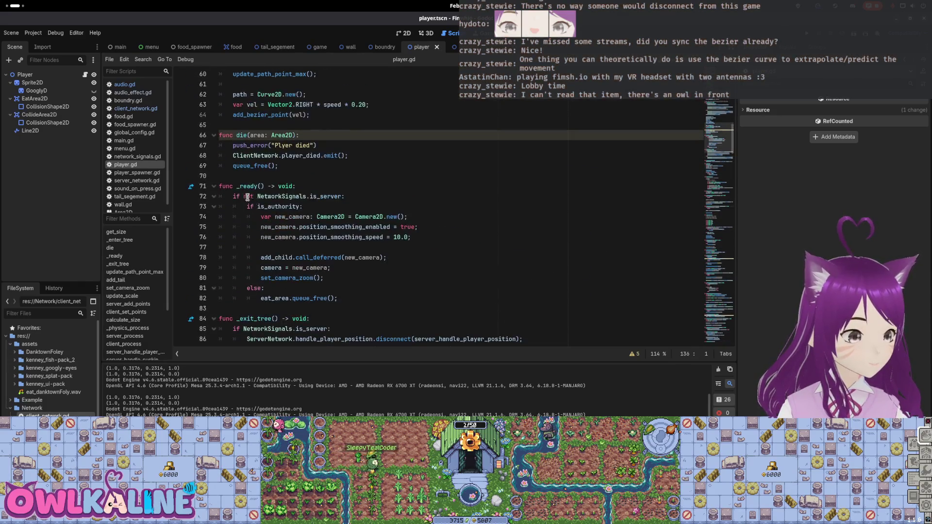
# Append calculate_size() after eat_area.queue_free() in player.gd's _ready() and run the project.
pyautogui.click(251, 183)
pyautogui.scroll(-2, 250, 186)
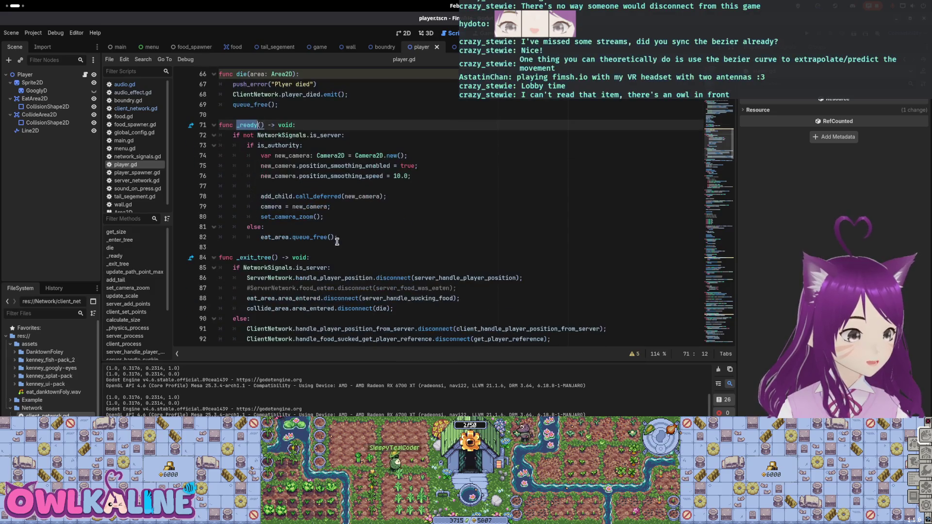
pyautogui.click(354, 234)
pyautogui.press('Return')
pyautogui.press('BackSpace')
pyautogui.press('BackSpace')
pyautogui.write('calculate_size();')
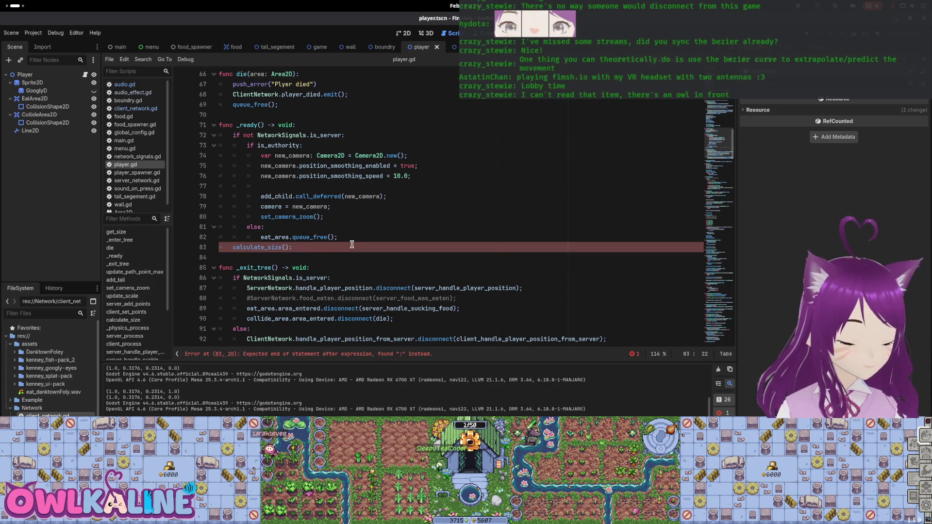
pyautogui.press('BackSpace')
pyautogui.press('Up')
pyautogui.press('Up')
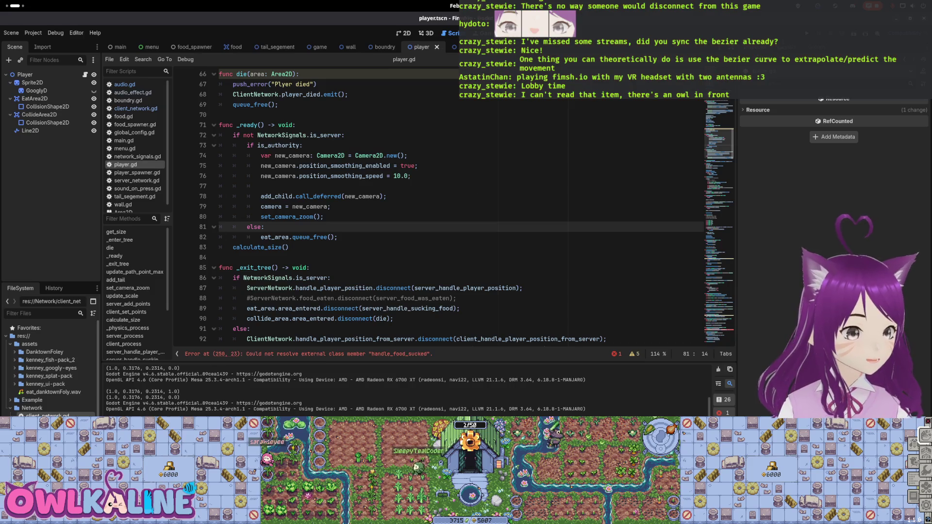
pyautogui.press('F5')
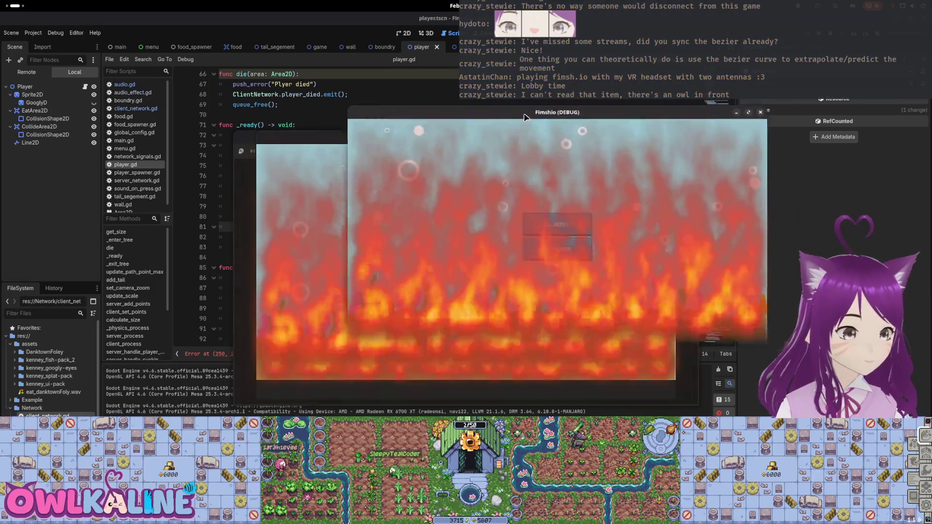
# Join the test game as a client, then stop the run.
pyautogui.click(696, 266)
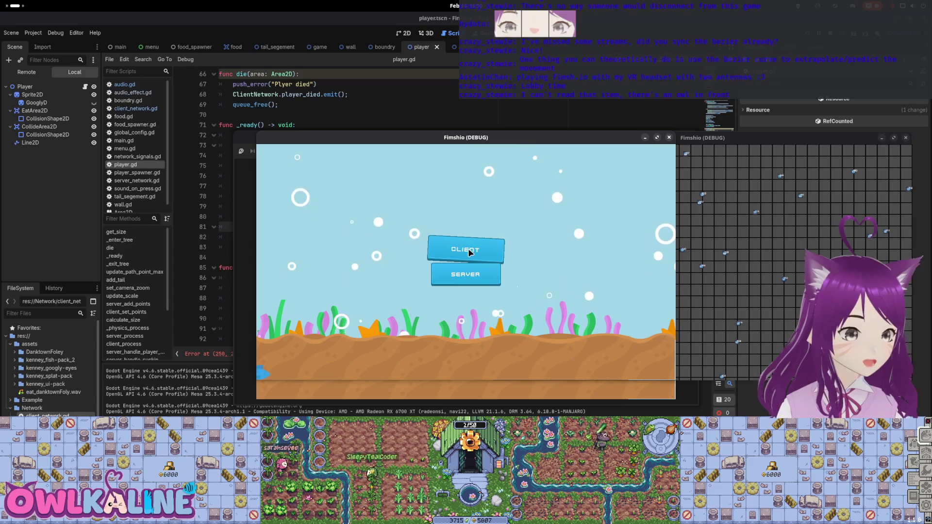
pyautogui.click(480, 247)
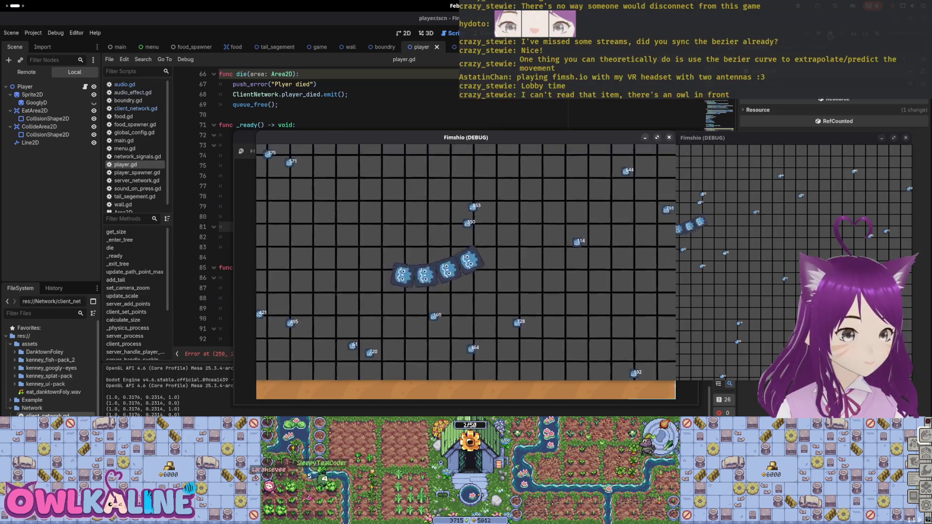
pyautogui.press('F8')
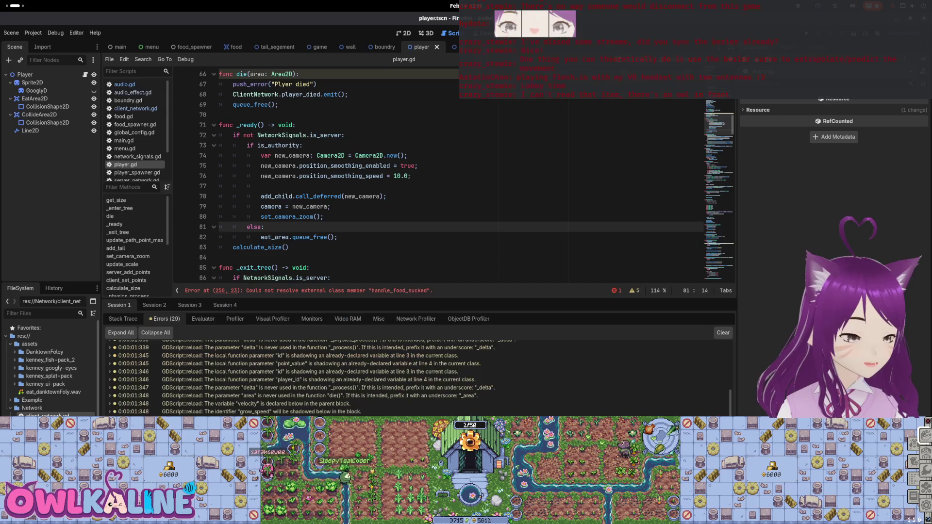
# Open Session 3's 77 errors and jump to the tail_segement.gd out-of-bounds error.
pyautogui.click(154, 304)
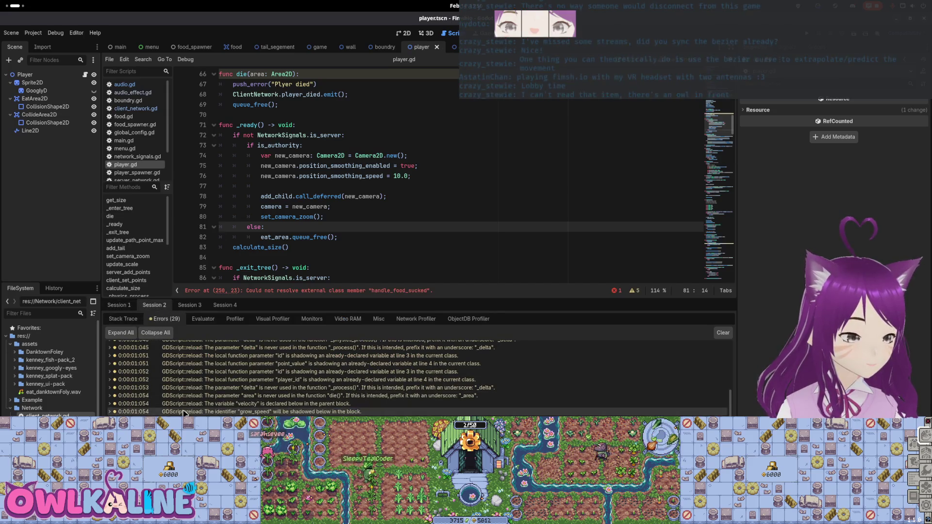
pyautogui.click(189, 305)
pyautogui.scroll(-5, 203, 401)
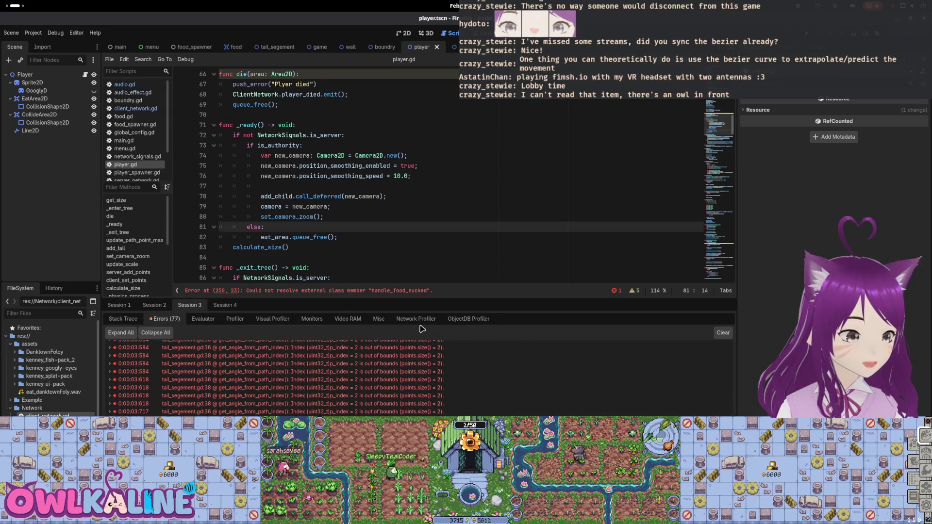
pyautogui.doubleClick(350, 402)
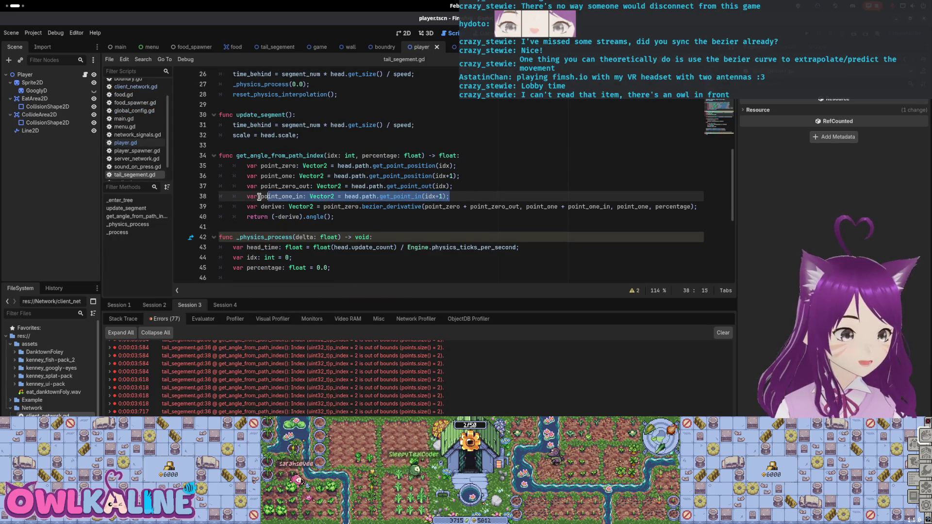
# Check the tail_segement.gd errors on lines 36 and 38, then open the Player's player.gd.
pyautogui.doubleClick(309, 397)
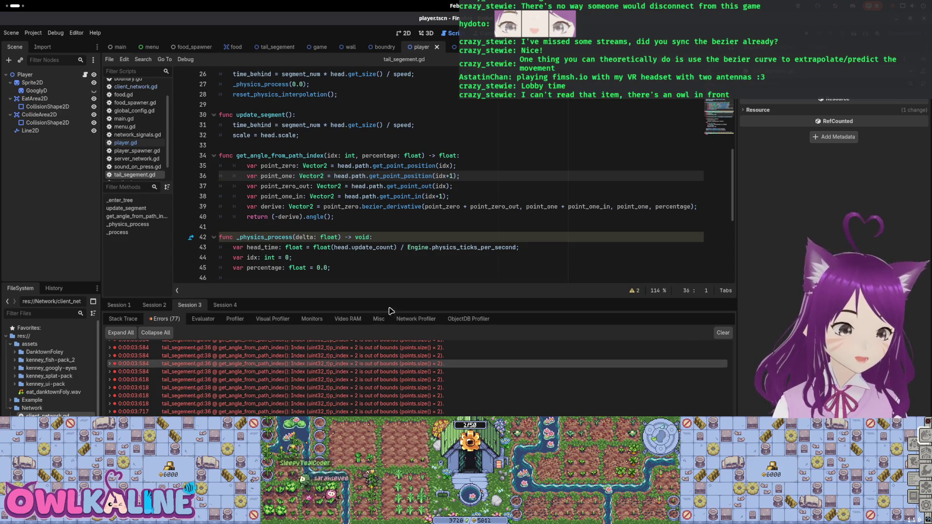
pyautogui.click(391, 371)
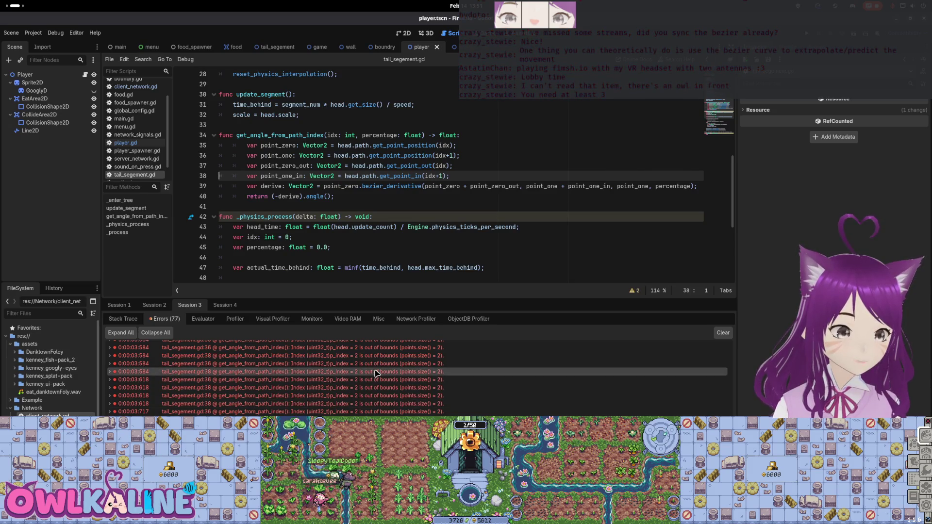
pyautogui.click(85, 74)
# Scroll player.gd to the add_bezier_point and predict_movement functions.
pyautogui.scroll(-4, 272, 160)
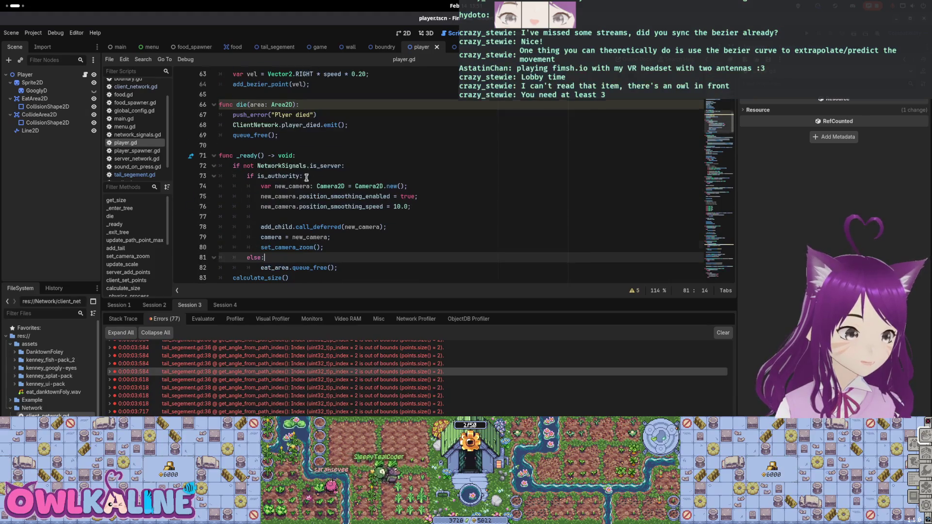
pyautogui.scroll(-5, 268, 174)
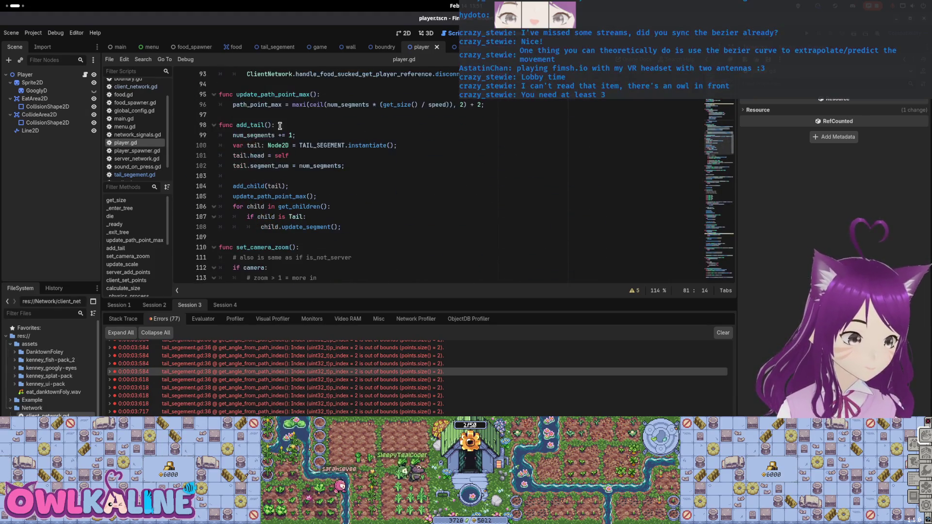
pyautogui.scroll(-3, 291, 155)
pyautogui.scroll(3, 294, 165)
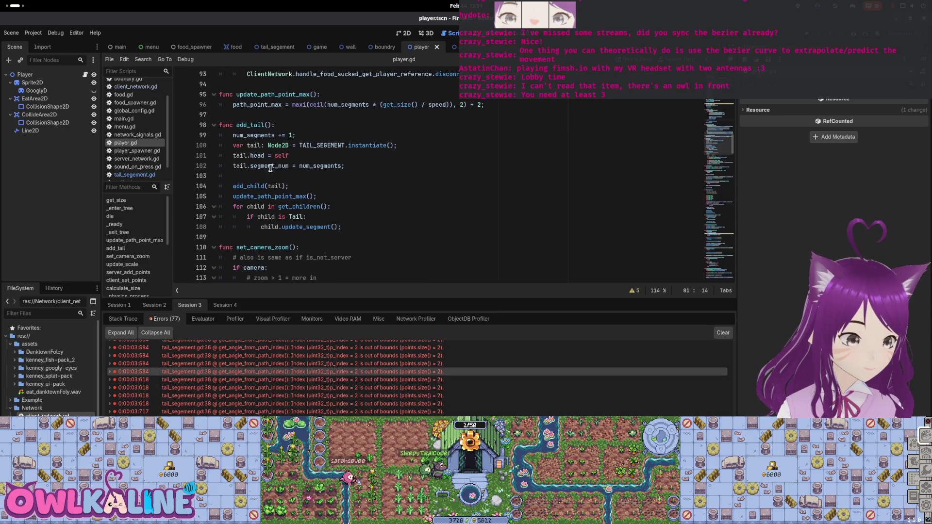
pyautogui.scroll(-3, 271, 203)
pyautogui.scroll(-7, 271, 203)
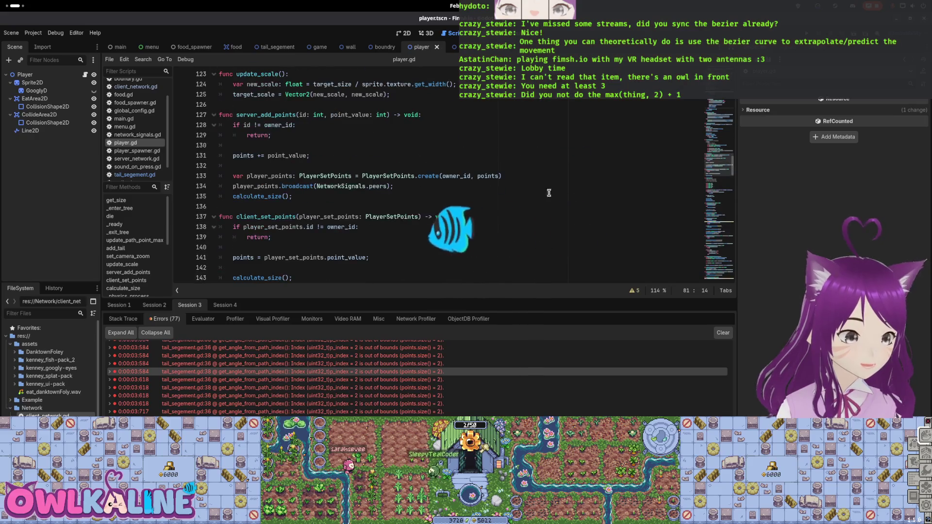
pyautogui.click(730, 160)
pyautogui.click(718, 218)
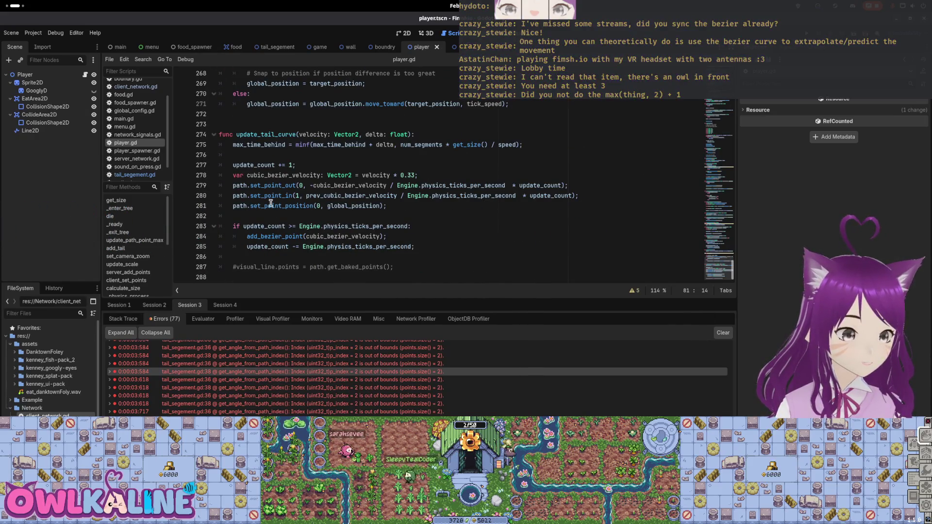
pyautogui.scroll(7, 263, 136)
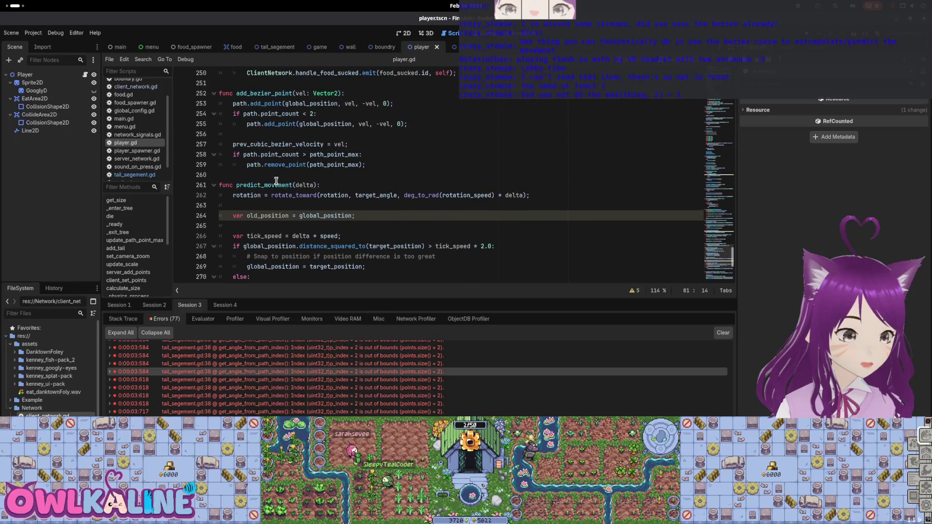
pyautogui.doubleClick(258, 124)
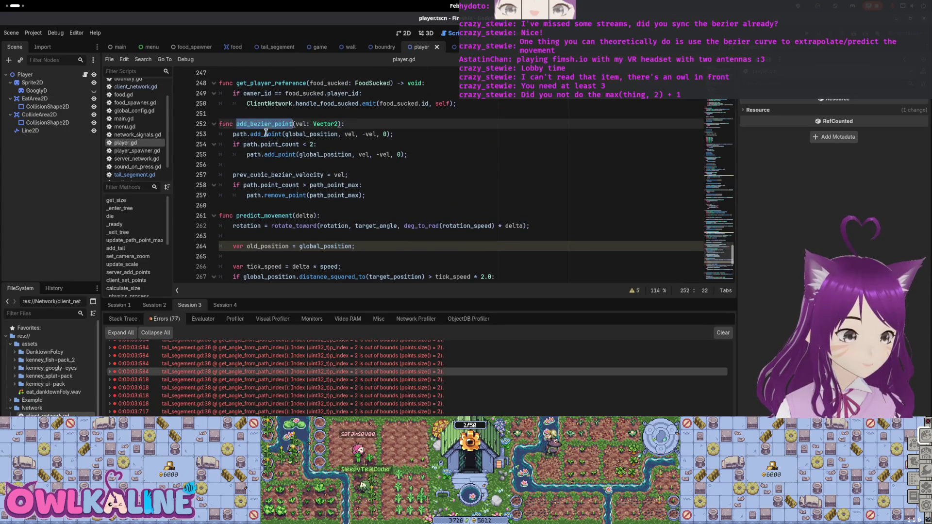
pyautogui.click(332, 141)
pyautogui.moveTo(408, 154); pyautogui.dragTo(226, 144)
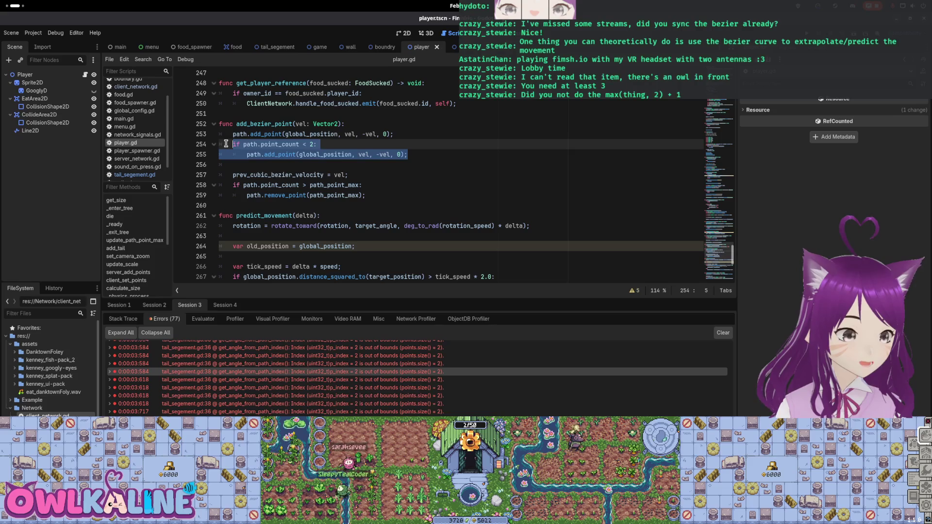
pyautogui.click(407, 155)
pyautogui.hotkey('ctrl', 'shift', 'Left')
pyautogui.hotkey('ctrl', 'shift', 'Left')
pyautogui.hotkey('ctrl', 'shift', 'Left')
pyautogui.hotkey('ctrl', 'c')
pyautogui.press('End')
pyautogui.press('Return')
pyautogui.hotkey('ctrl', 'v')
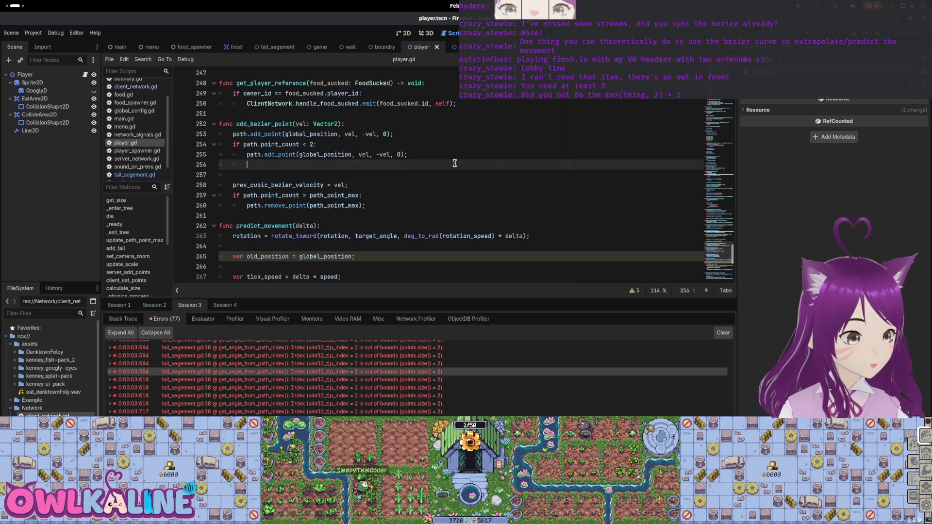
pyautogui.hotkey('ctrl', 'z')
pyautogui.scroll(3, 414, 174)
pyautogui.scroll(2, 415, 174)
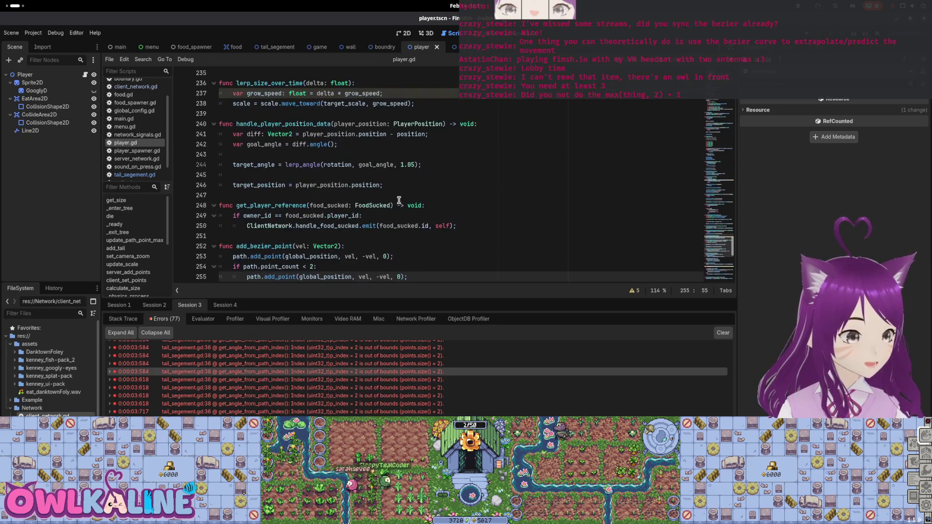
pyautogui.scroll(2, 313, 165)
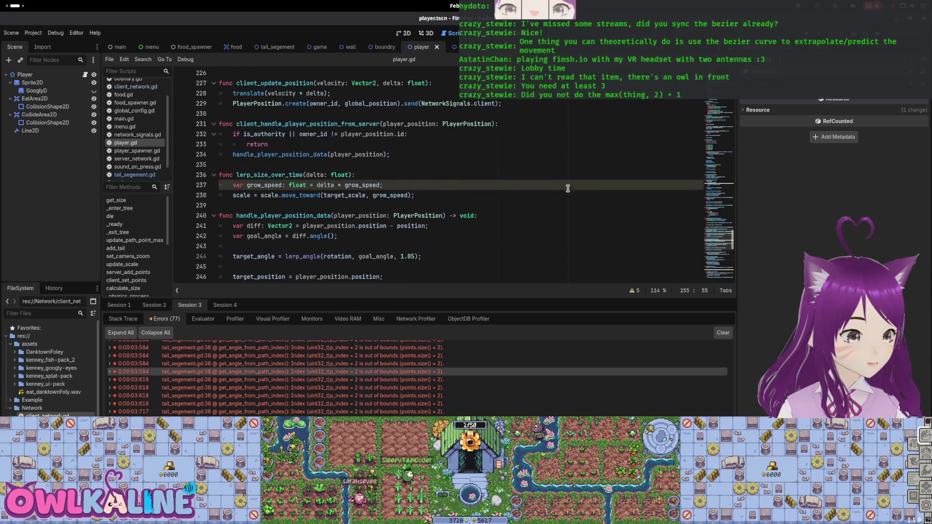
pyautogui.moveTo(723, 234); pyautogui.dragTo(703, 102)
pyautogui.scroll(-9, 410, 184)
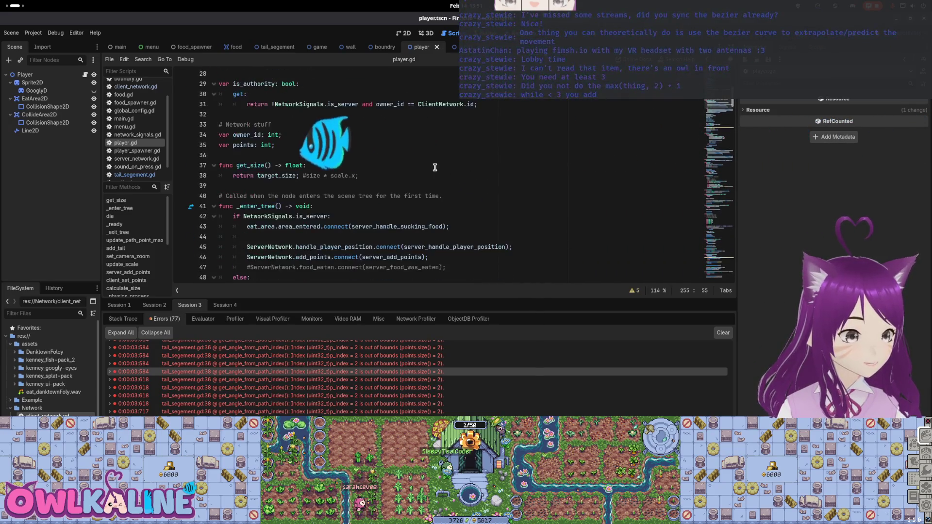
pyautogui.scroll(-11, 410, 184)
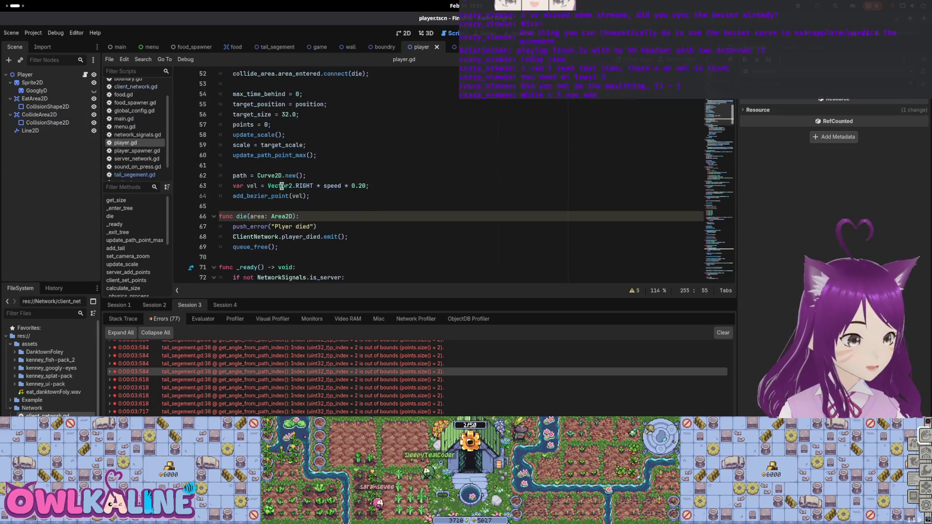
pyautogui.scroll(-3, 271, 145)
pyautogui.scroll(-6, 332, 184)
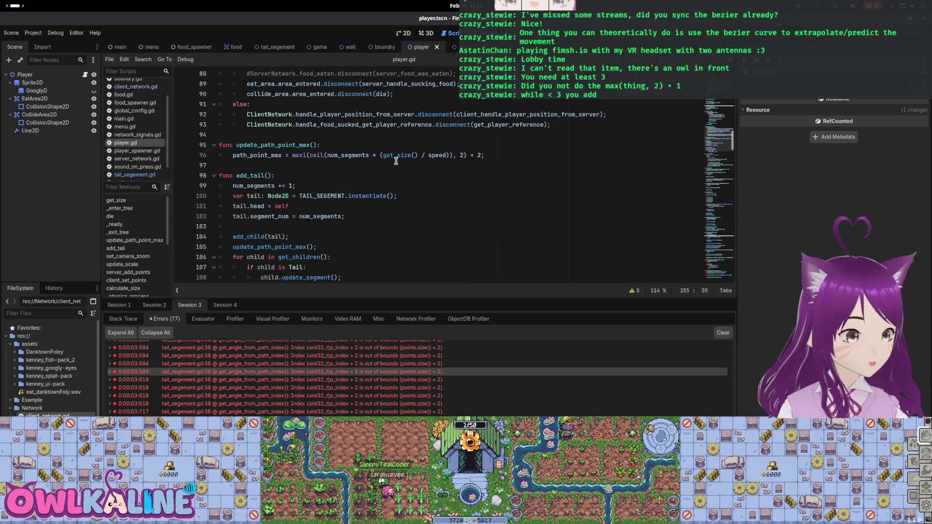
pyautogui.moveTo(492, 153); pyautogui.dragTo(233, 155)
pyautogui.click(304, 155)
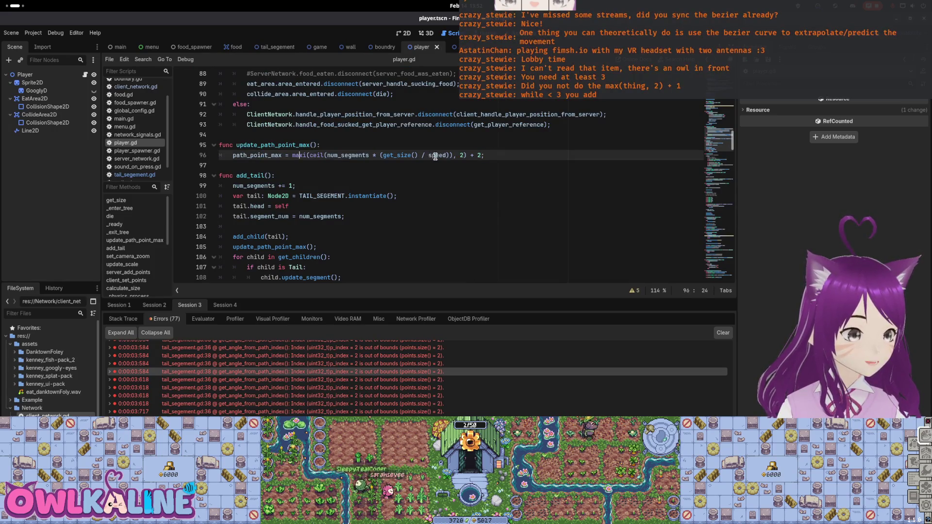
pyautogui.moveTo(505, 155); pyautogui.dragTo(221, 155)
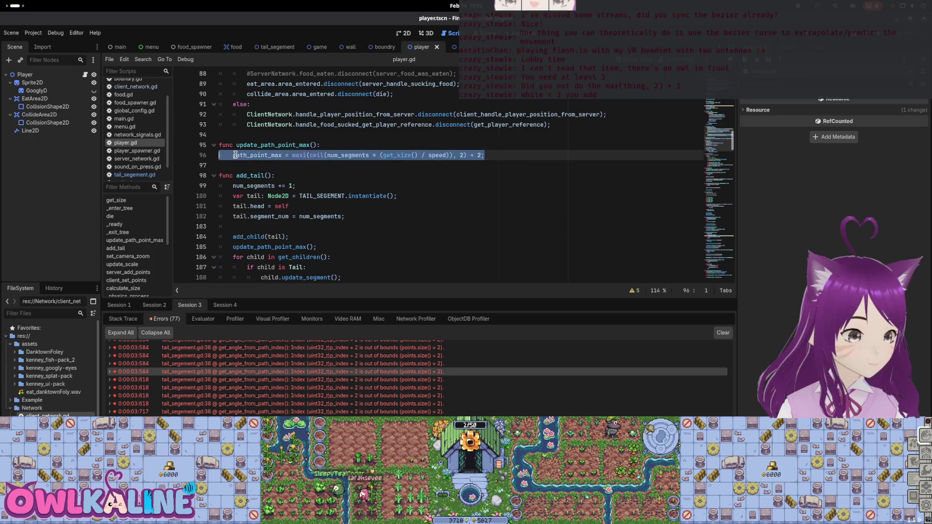
pyautogui.doubleClick(254, 154)
pyautogui.scroll(1, 464, 173)
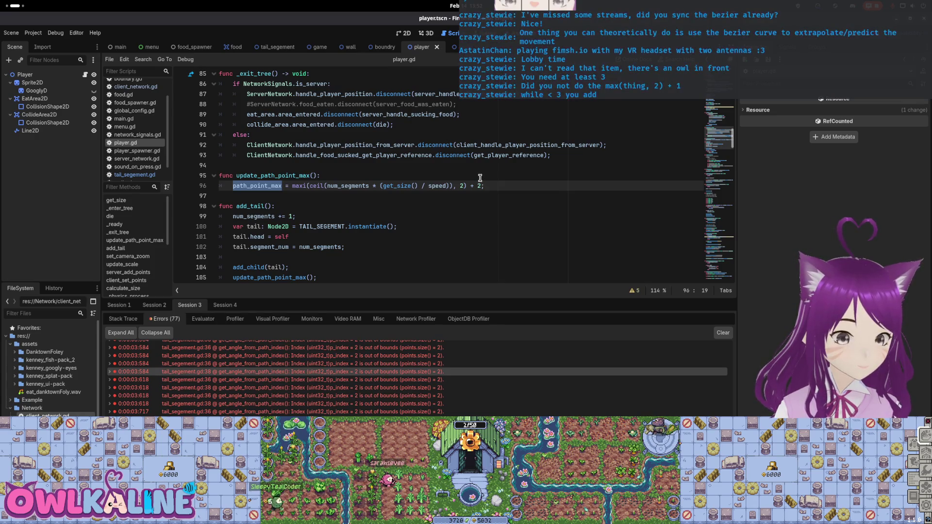
pyautogui.click(511, 188)
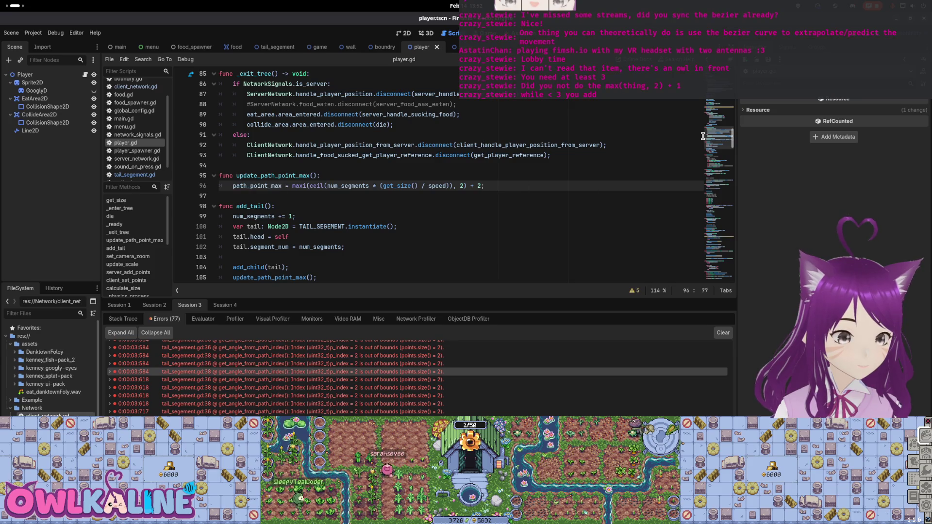
pyautogui.moveTo(713, 137); pyautogui.dragTo(714, 306)
pyautogui.scroll(4, 394, 223)
pyautogui.click(325, 174)
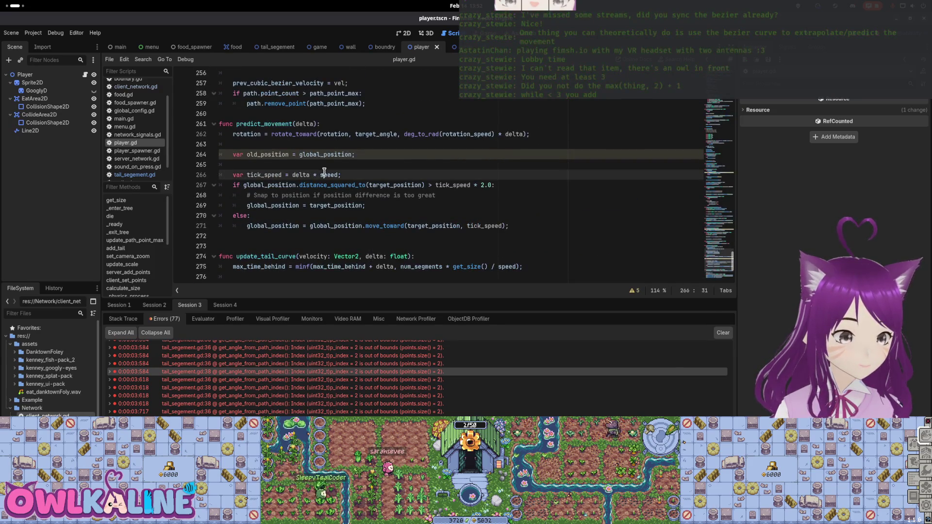
pyautogui.scroll(3, 318, 189)
pyautogui.click(255, 144)
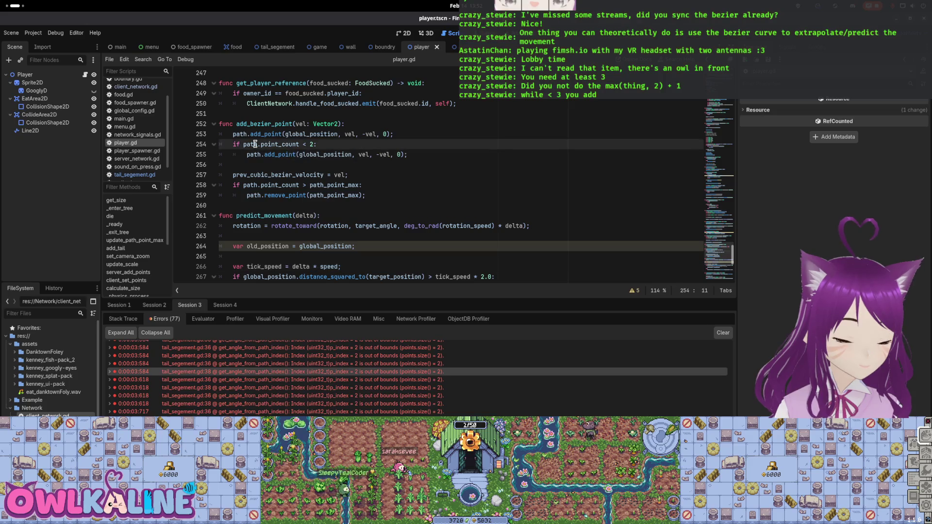
# Make line 254 read 'while path.point_count < path_point_max' and run the game with F5.
pyautogui.press('BackSpace')
pyautogui.press('BackSpace')
pyautogui.write('wh')
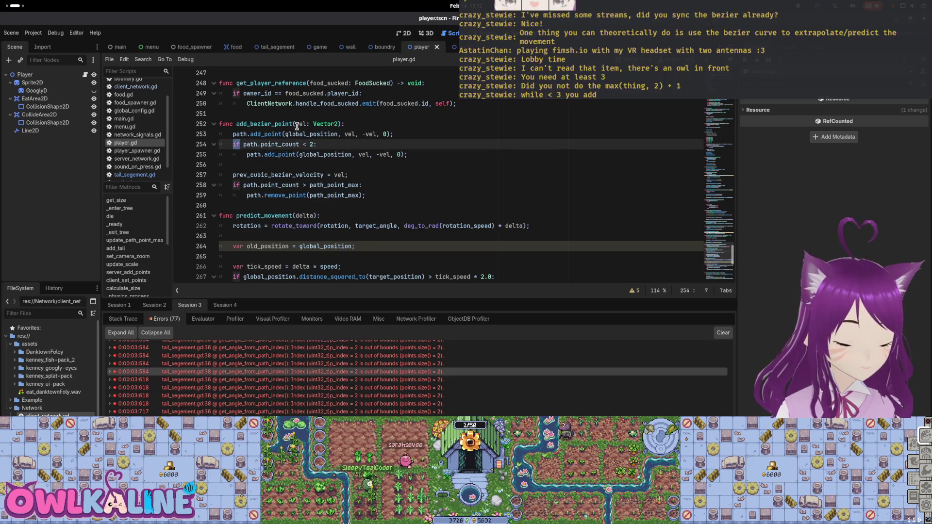
pyautogui.write('ile')
pyautogui.write('3')
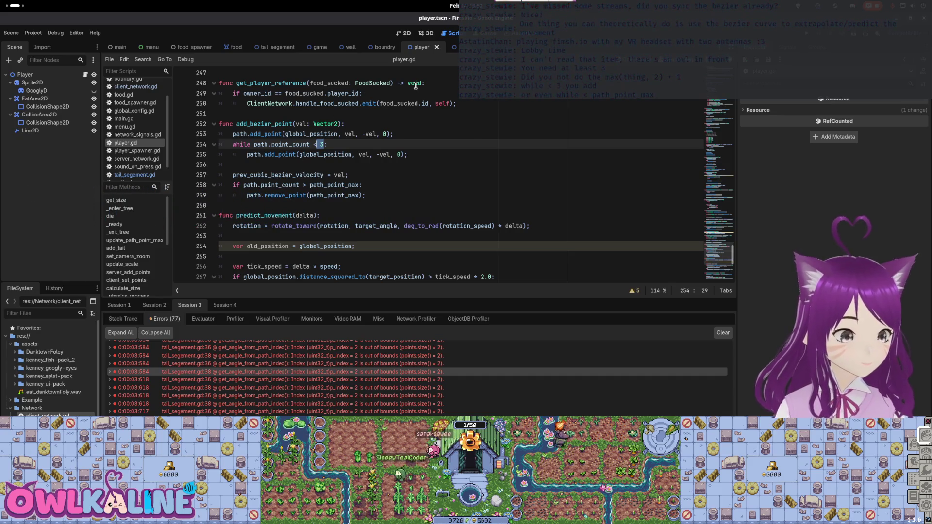
pyautogui.write('h')
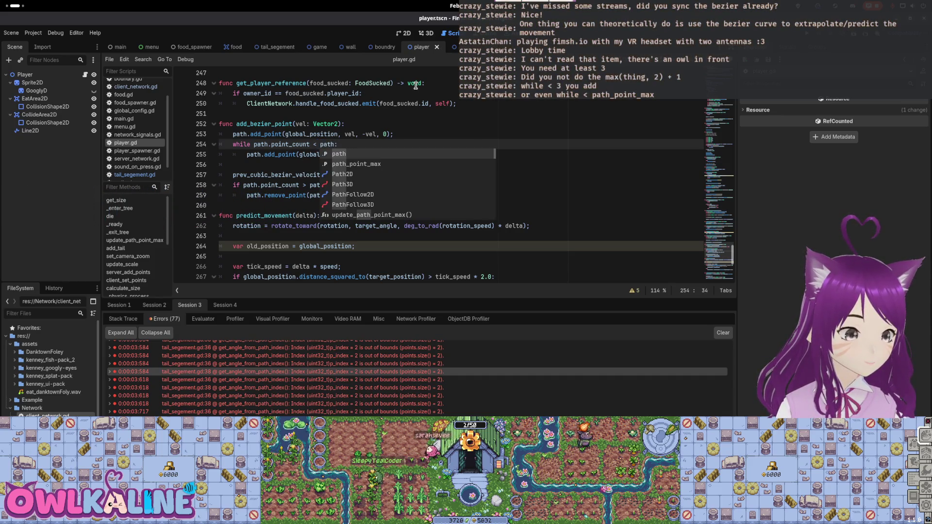
pyautogui.press('Down')
pyautogui.press('Return')
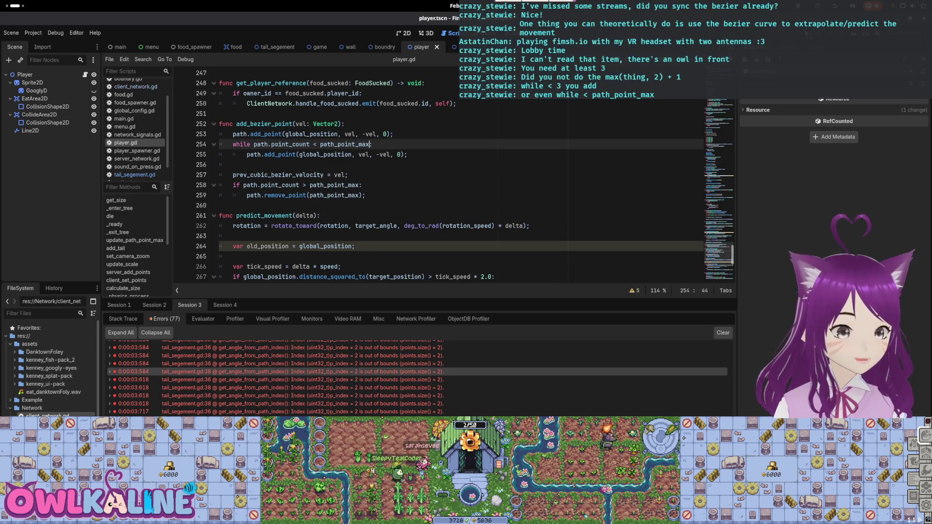
pyautogui.press('F5')
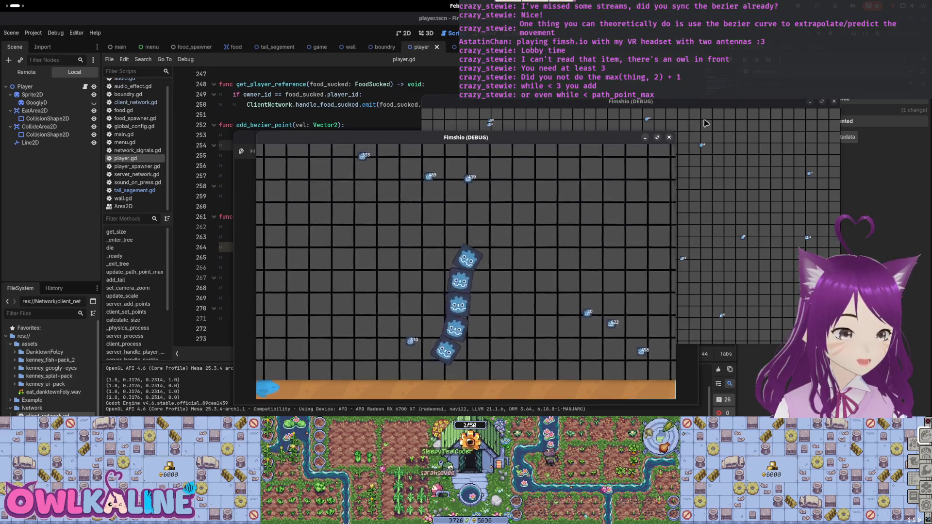
# Stop the game, review the Session 2 and Session 1 errors, and bring up the to-do list.
pyautogui.press('F8')
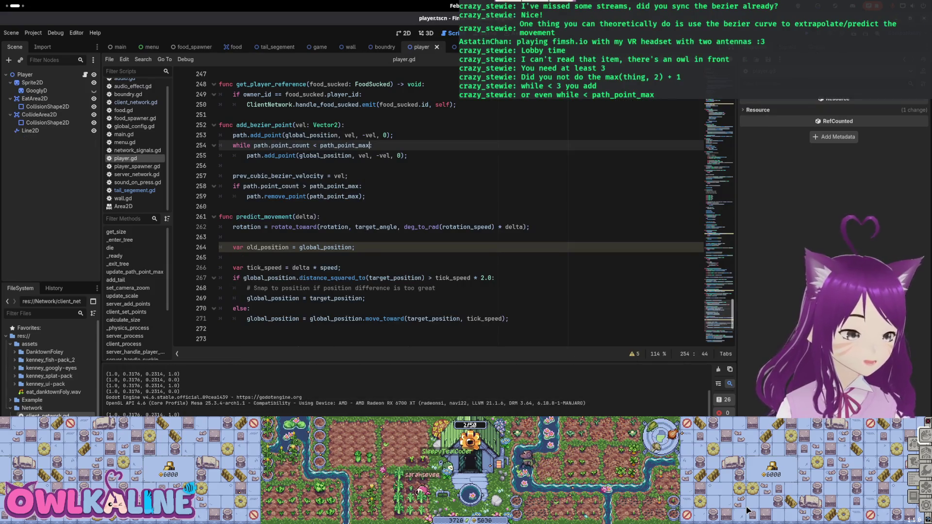
pyautogui.press('F5')
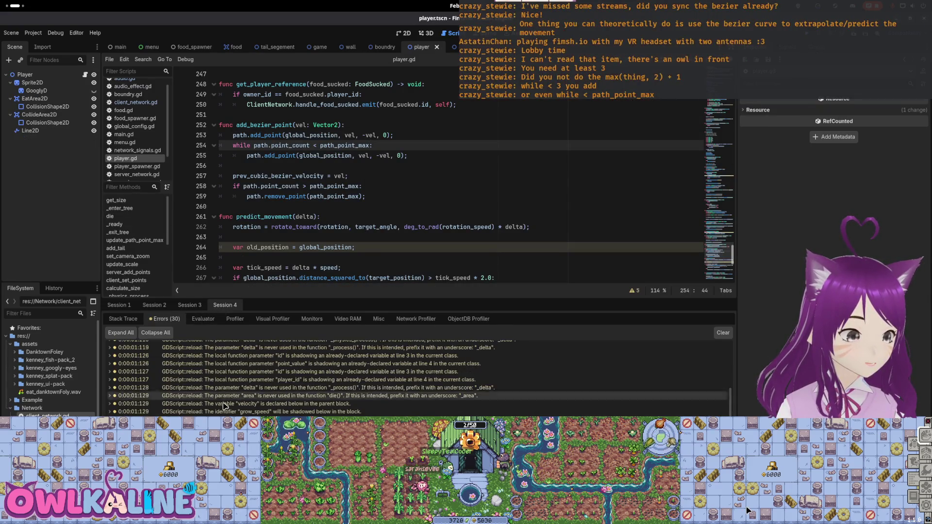
pyautogui.click(147, 305)
pyautogui.click(119, 305)
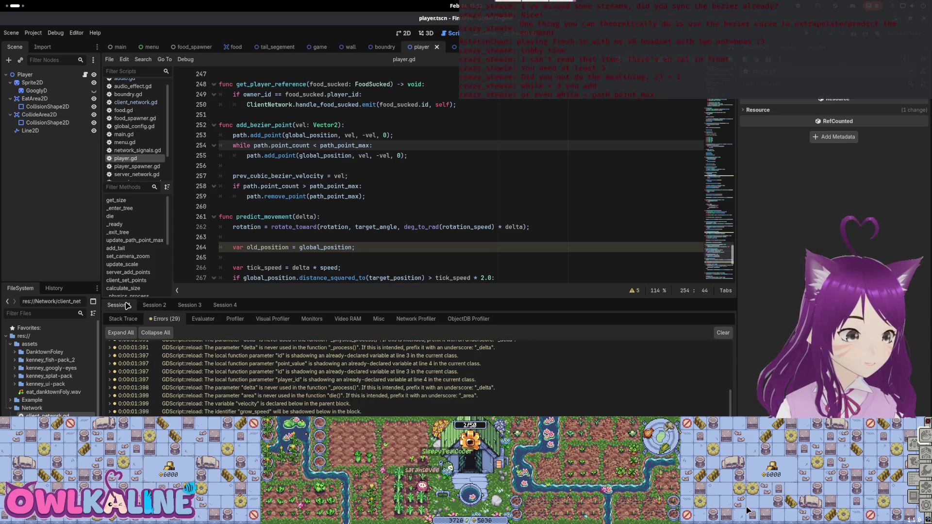
pyautogui.click(377, 165)
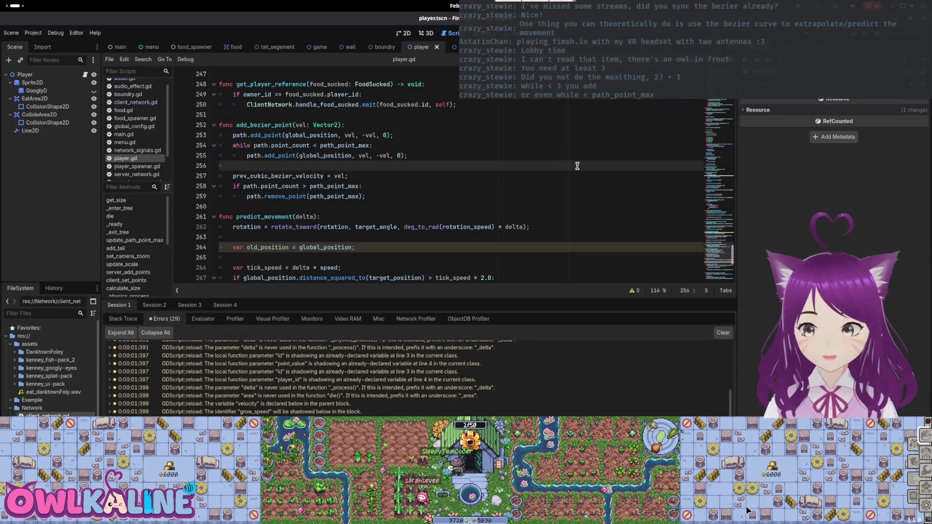
pyautogui.click(747, 510)
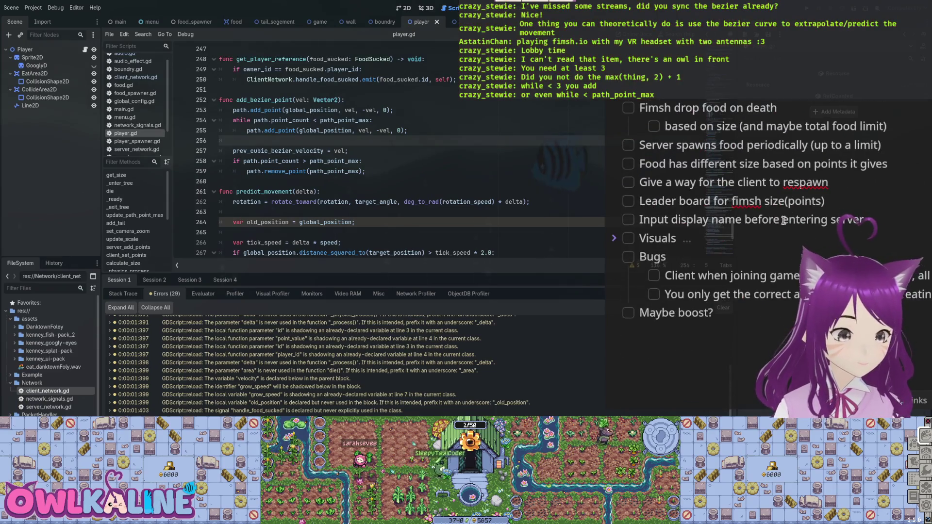
# Tick off the second bug item in the to-do list and return to player.gd.
pyautogui.click(654, 276)
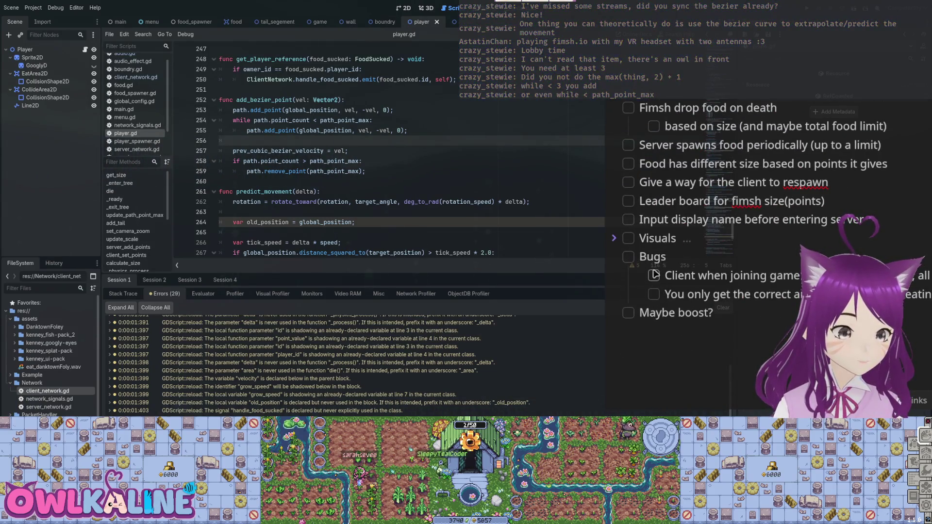
pyautogui.click(653, 295)
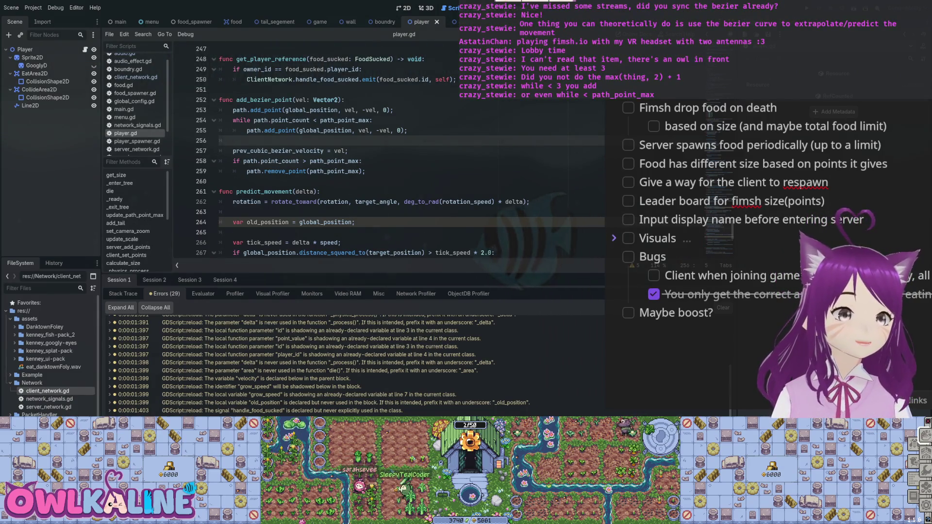
pyautogui.click(110, 191)
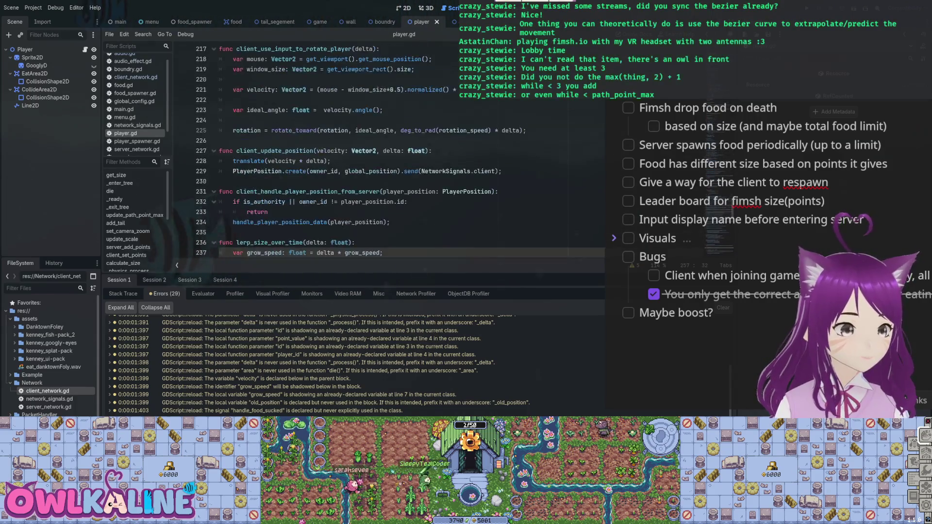
# Scroll player.gd down to the calculate_size function.
pyautogui.scroll(8, 339, 145)
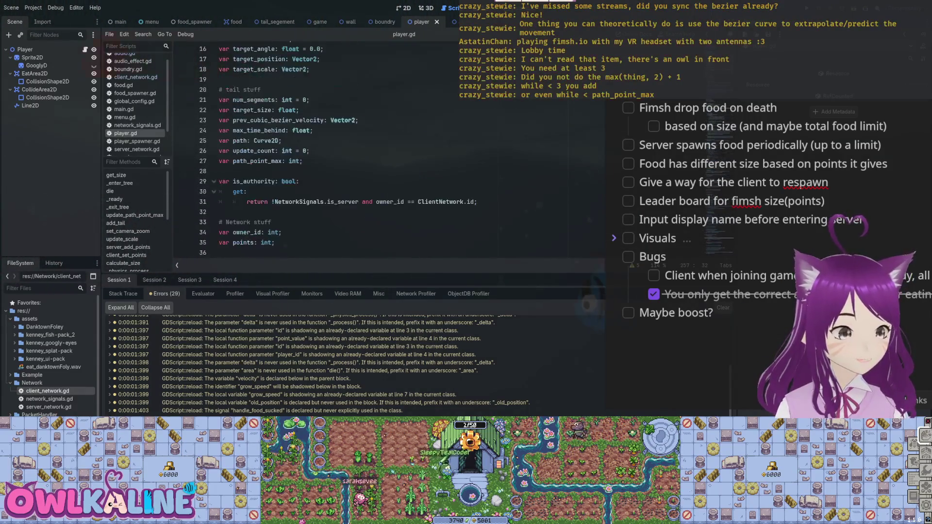
pyautogui.scroll(-13, 364, 145)
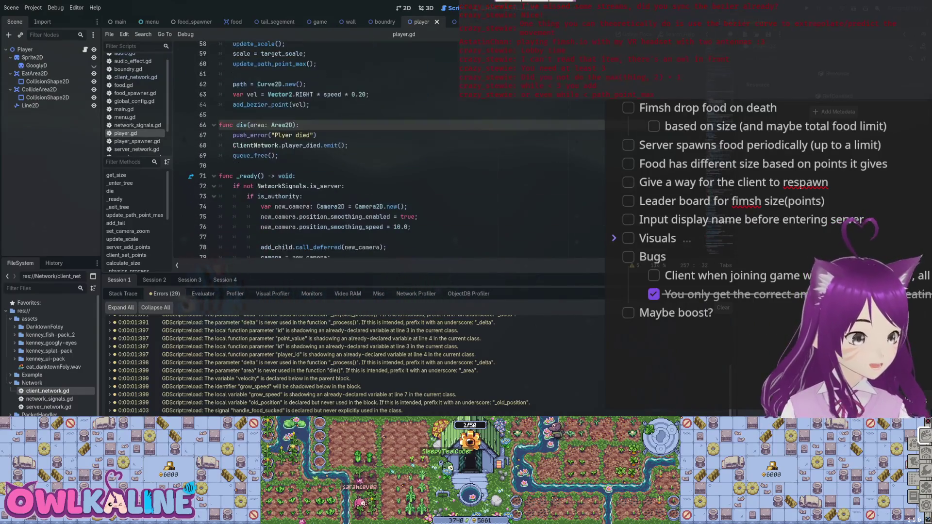
pyautogui.scroll(-14, 364, 146)
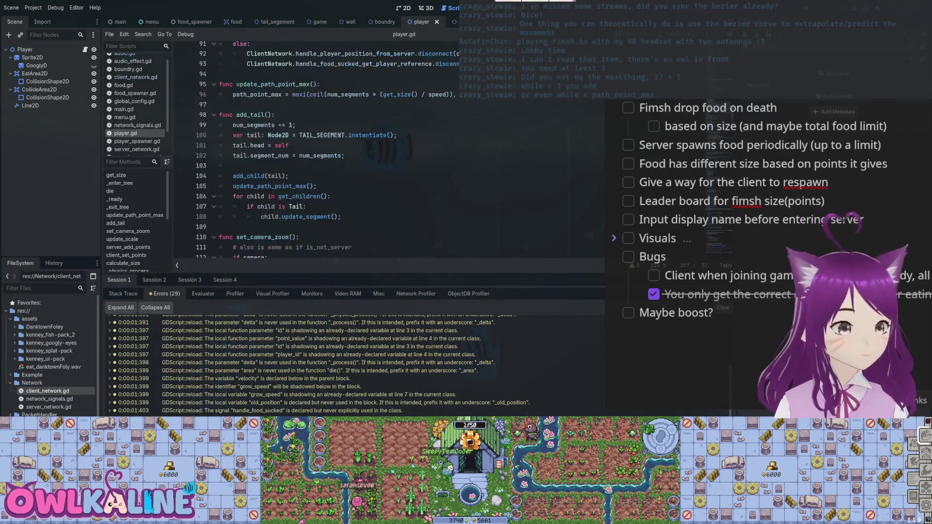
pyautogui.scroll(-6, 364, 145)
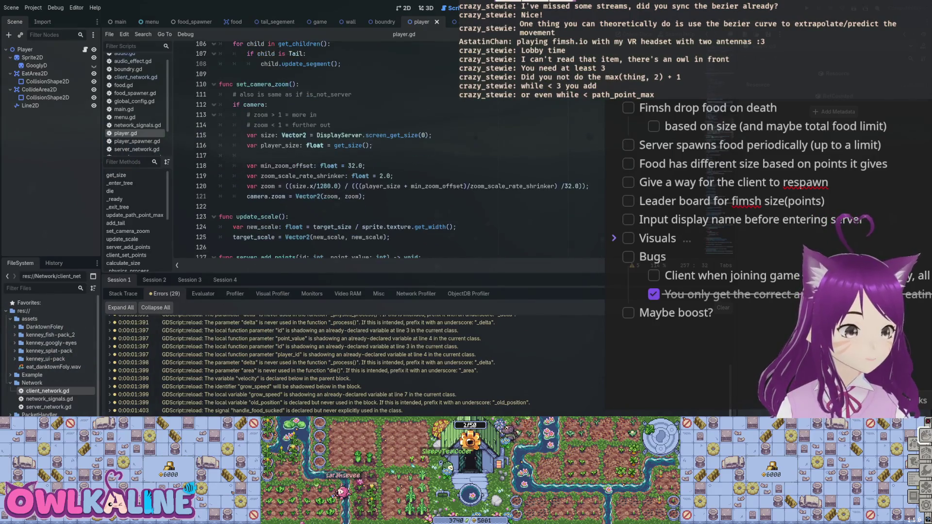
pyautogui.scroll(-6, 364, 145)
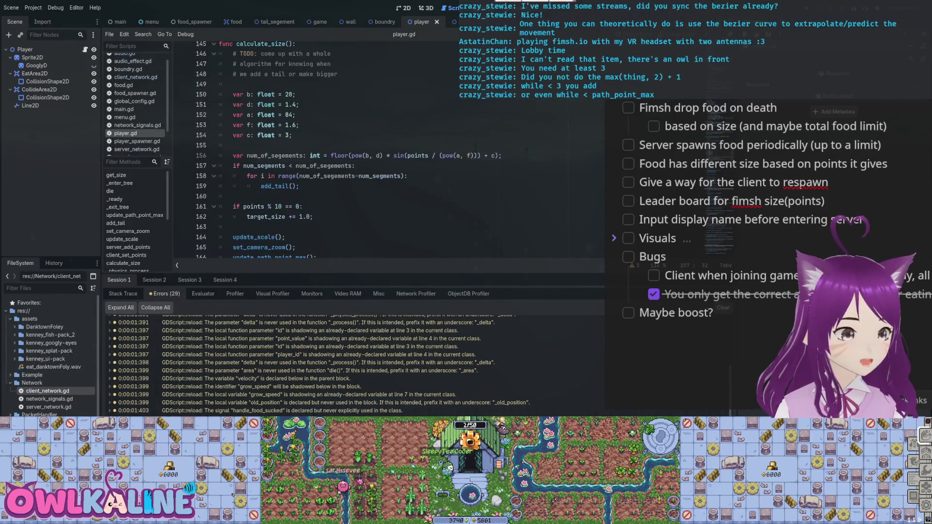
pyautogui.moveTo(293, 134); pyautogui.dragTo(219, 84)
pyautogui.scroll(1, 219, 84)
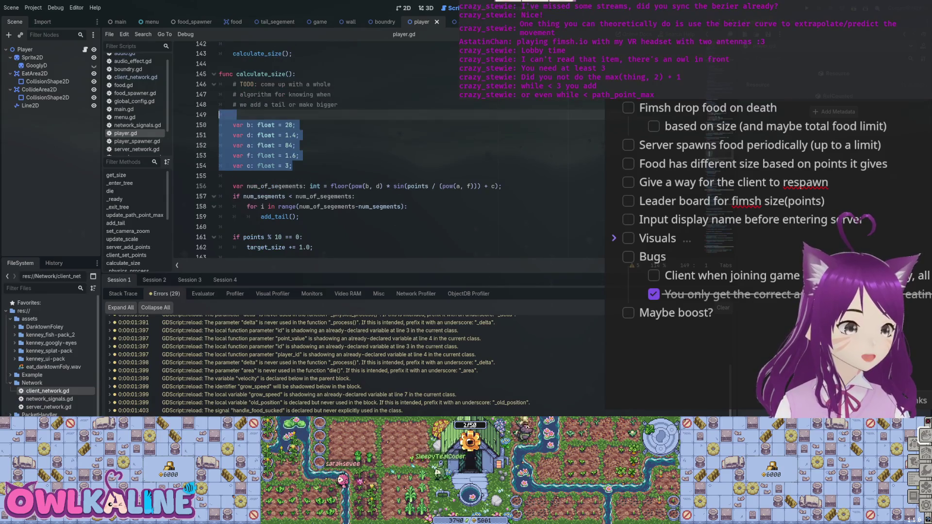
pyautogui.moveTo(233, 176); pyautogui.dragTo(219, 125)
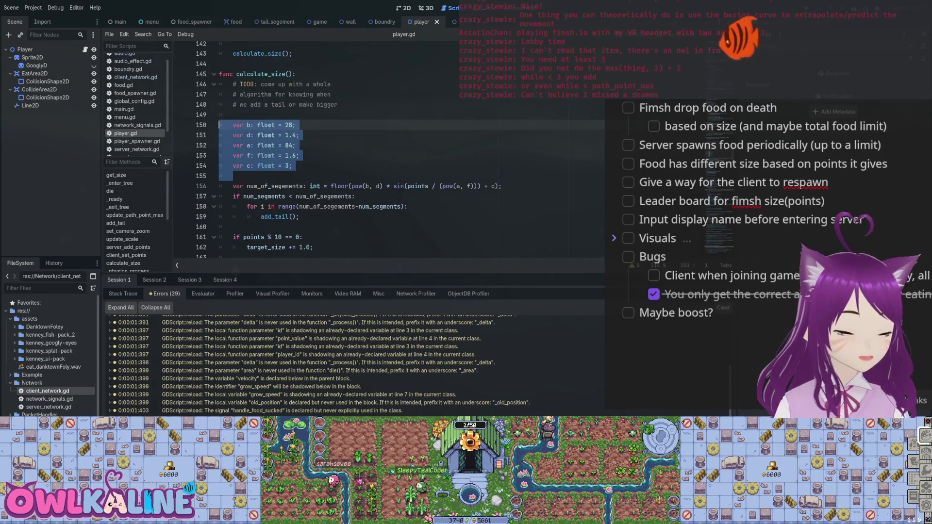
pyautogui.moveTo(233, 176); pyautogui.dragTo(219, 125)
pyautogui.moveTo(232, 176); pyautogui.dragTo(219, 124)
pyautogui.click(292, 166)
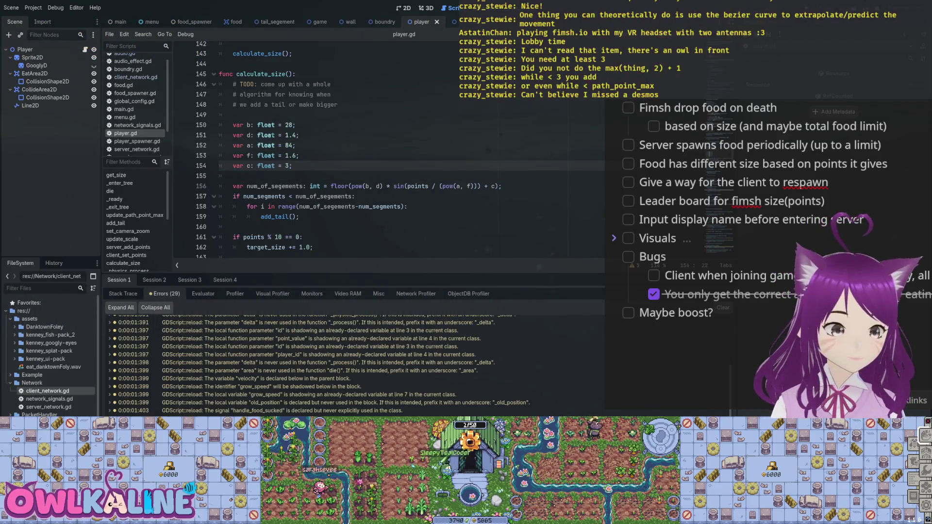
pyautogui.moveTo(326, 186); pyautogui.dragTo(499, 186)
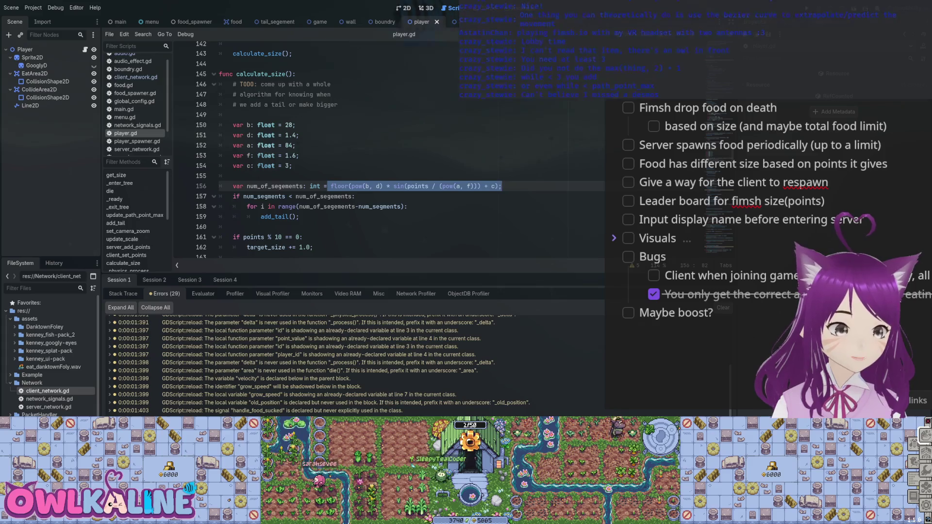
pyautogui.doubleClick(274, 186)
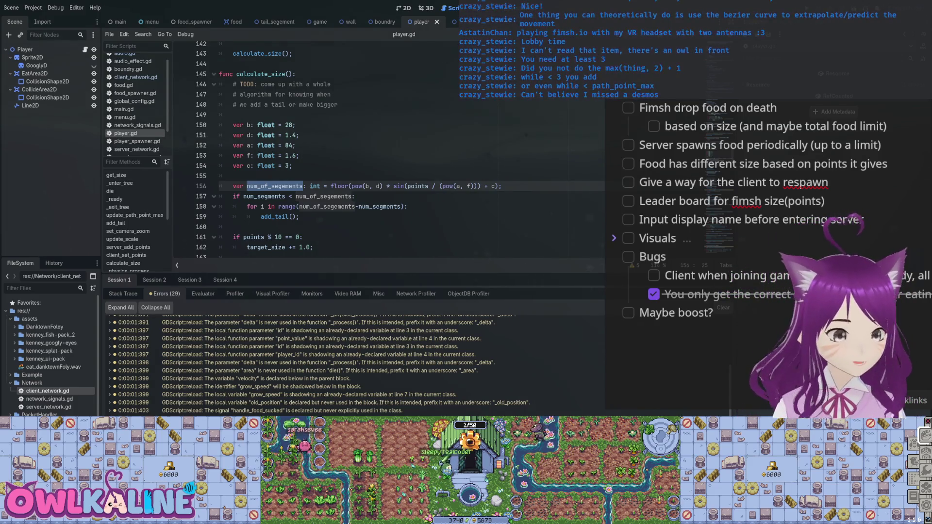
pyautogui.click(299, 155)
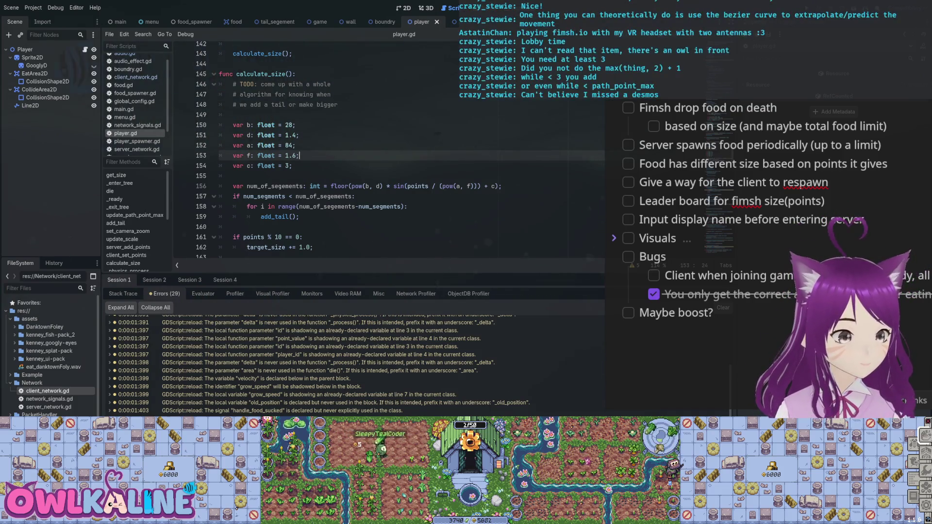
pyautogui.scroll(-1, 389, 155)
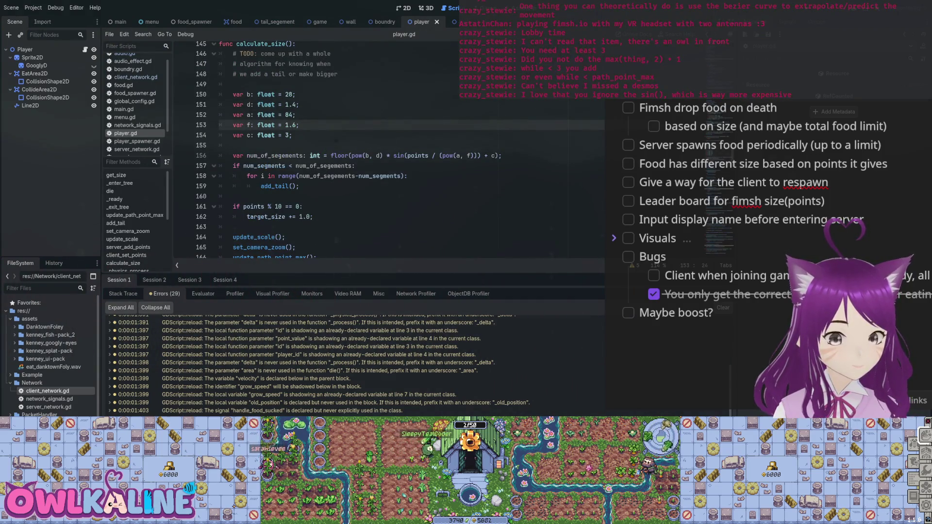
pyautogui.click(292, 135)
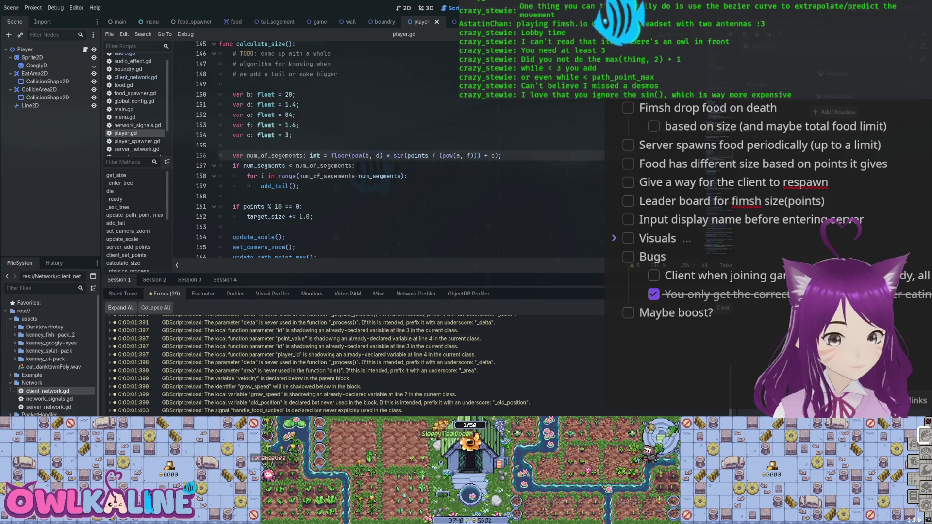
pyautogui.click(398, 155)
pyautogui.doubleClick(398, 155)
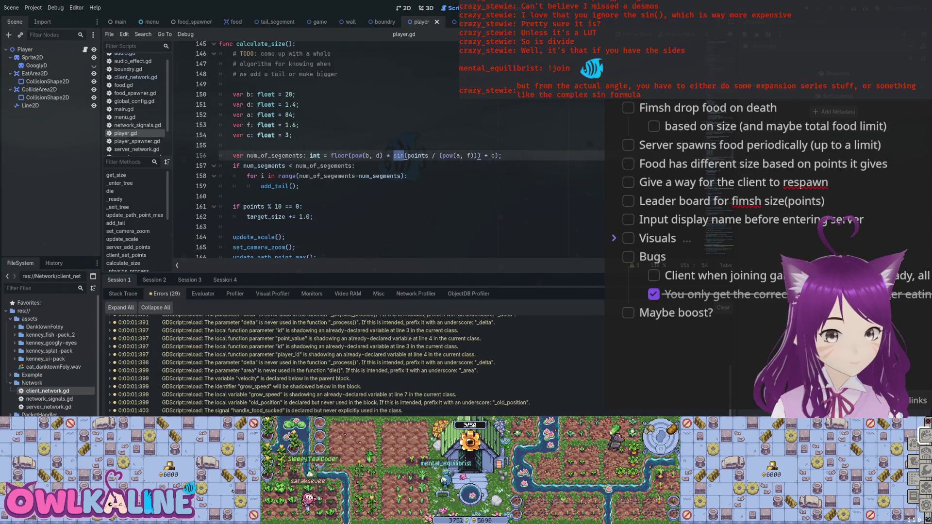
pyautogui.press('Up')
pyautogui.press('Up')
pyautogui.press('Down')
pyautogui.press('Down')
pyautogui.press('Down')
pyautogui.press('Up')
pyautogui.press('Up')
pyautogui.press('Up')
pyautogui.press('Down')
pyautogui.press('Down')
pyautogui.press('Down')
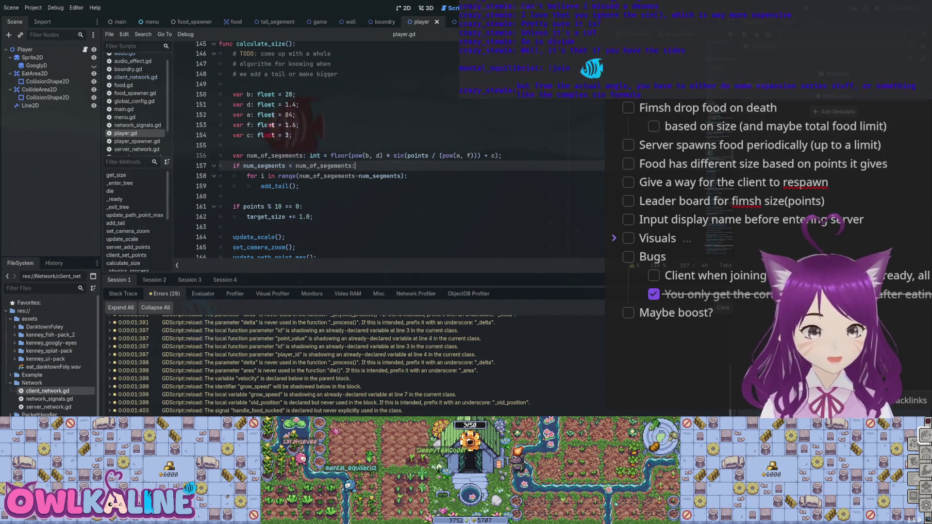
pyautogui.moveTo(257, 155); pyautogui.dragTo(492, 156)
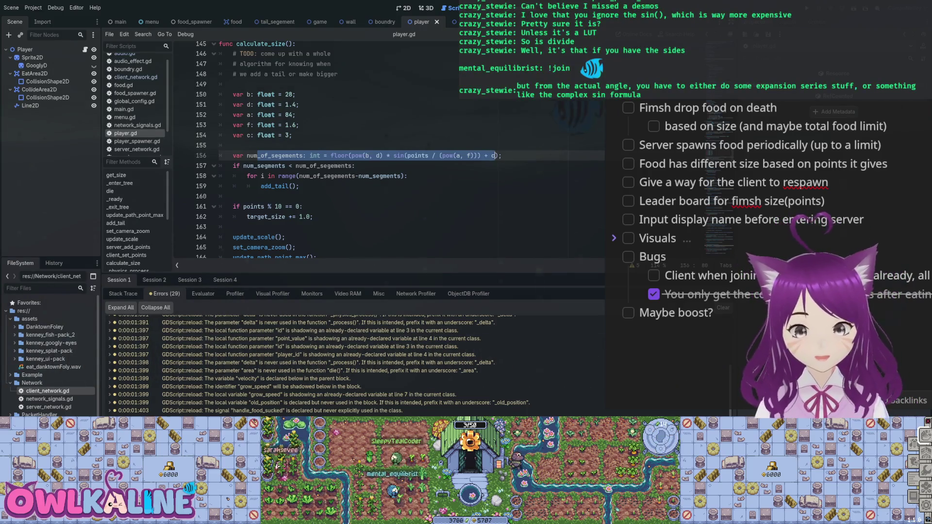
pyautogui.moveTo(297, 156); pyautogui.dragTo(355, 165)
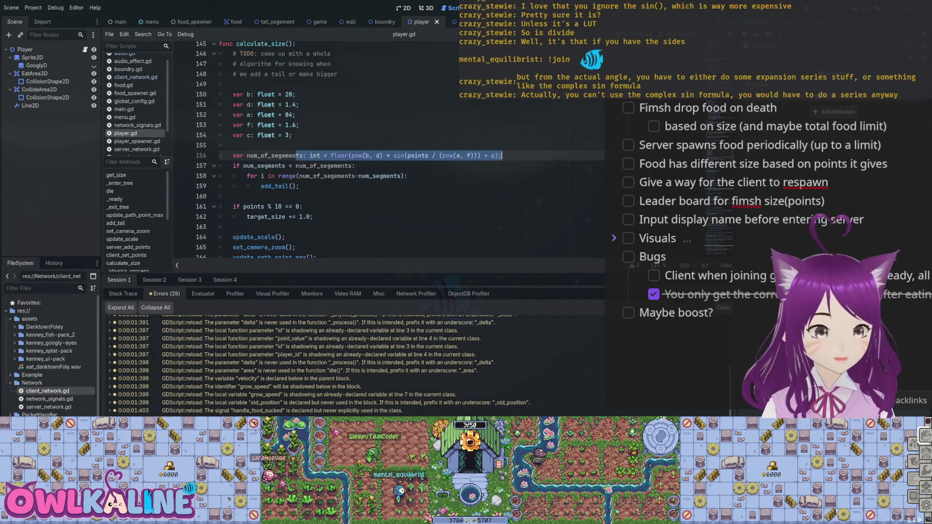
pyautogui.click(233, 145)
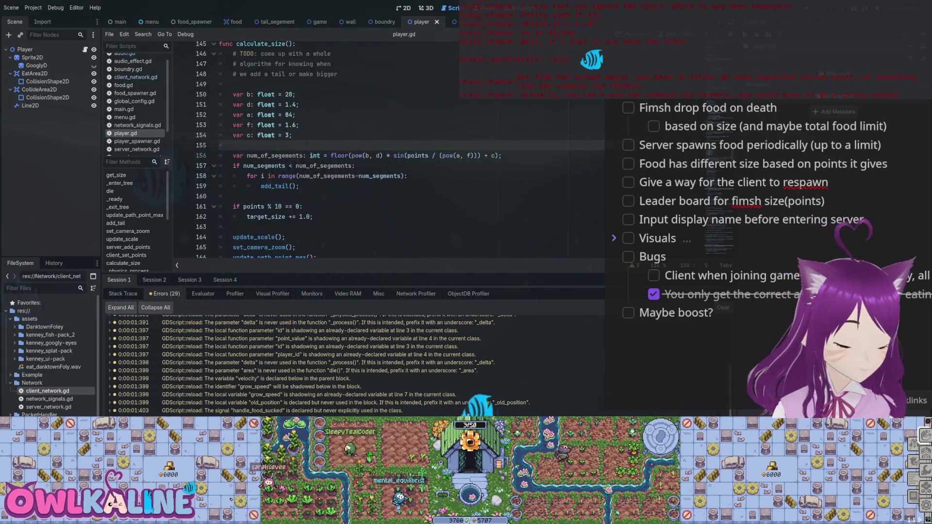
# Add a '# 2000?' comment above the num_of_segements formula and save player.gd.
pyautogui.press('Return')
pyautogui.write('# 2000?')
pyautogui.hotkey('ctrl', 's')
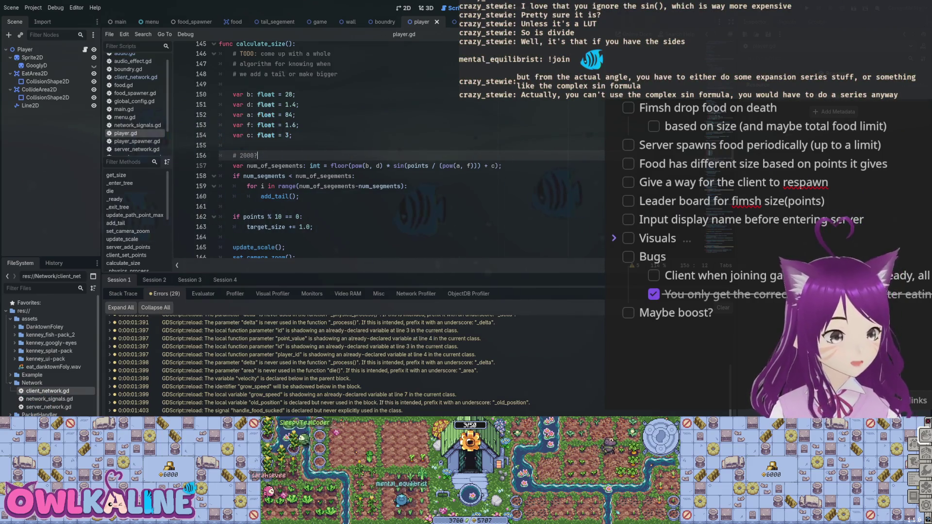
# Select the new comment and inspect the pow(a, f) term of the formula.
pyautogui.doubleClick(248, 156)
pyautogui.click(233, 145)
pyautogui.press('Down')
pyautogui.press('Down')
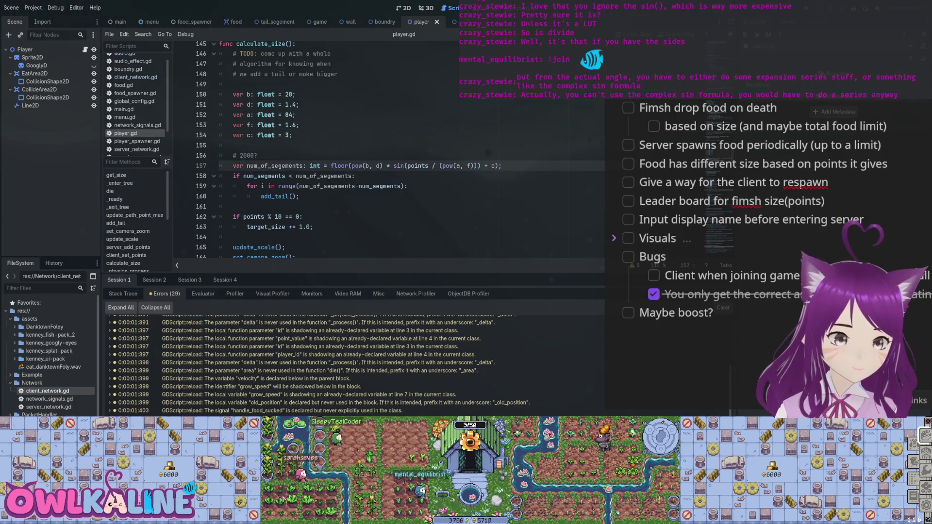
pyautogui.press('Up')
pyautogui.hotkey('shift', 'Up')
pyautogui.press('Down')
pyautogui.press('Down')
pyautogui.press('Down')
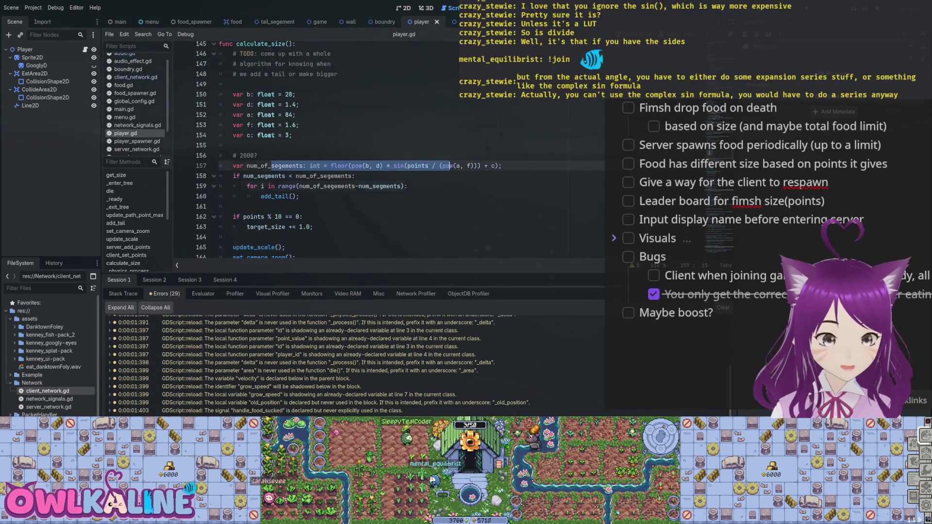
pyautogui.click(457, 165)
# Scroll player.gd up to the die function and the _ready camera setup.
pyautogui.scroll(1, 457, 165)
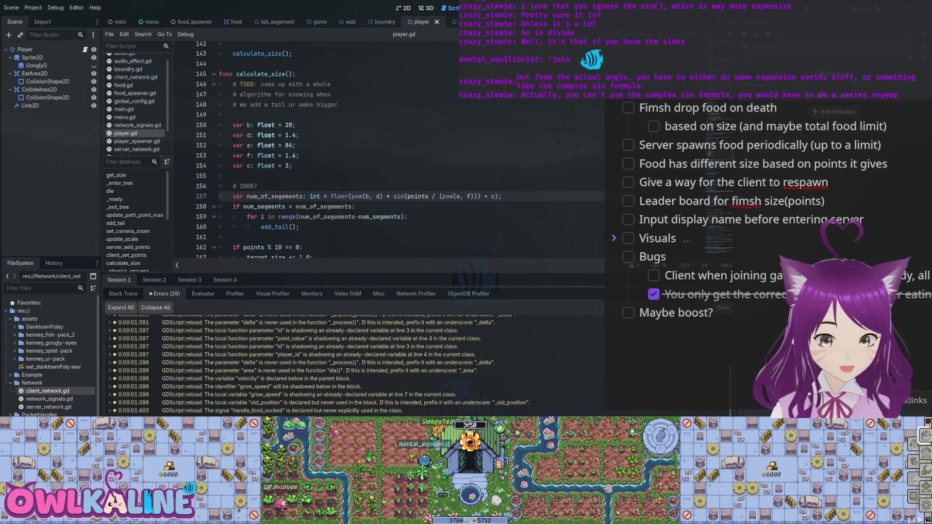
pyautogui.scroll(-1, 457, 165)
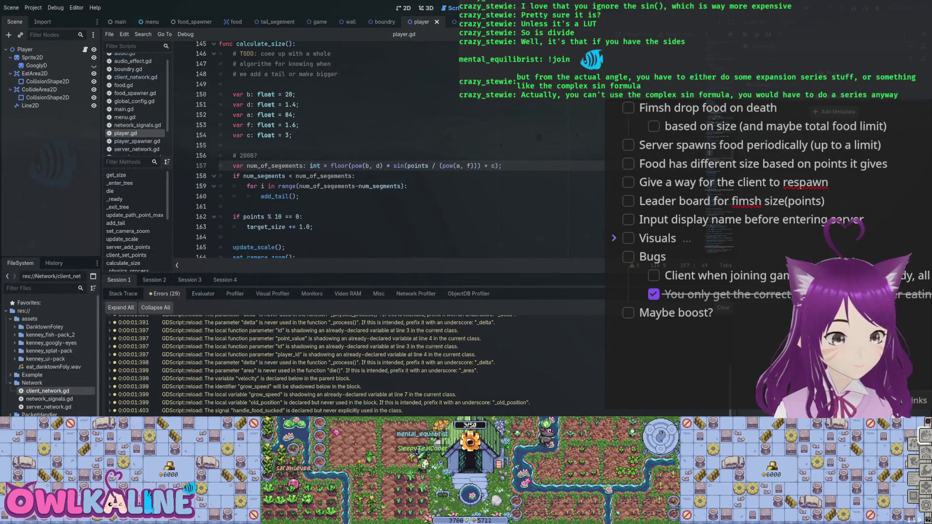
pyautogui.scroll(-3, 388, 150)
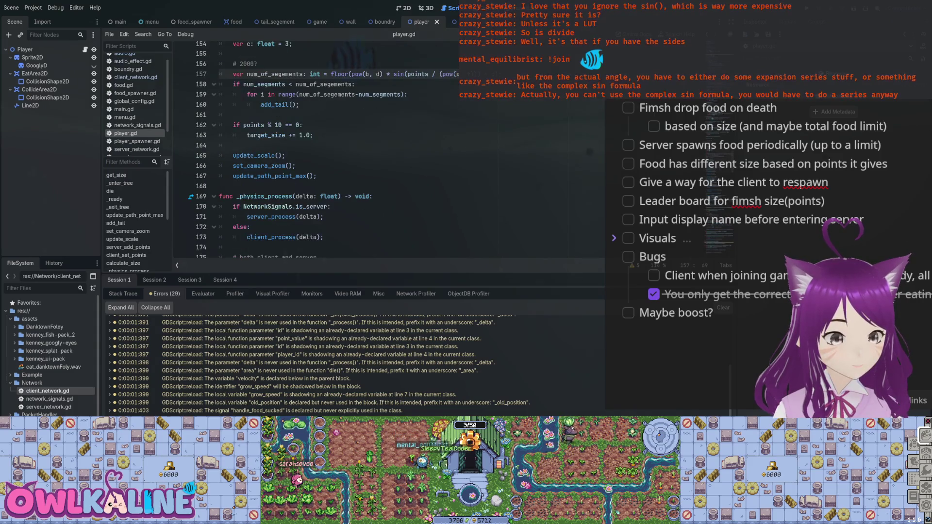
pyautogui.scroll(6, 340, 151)
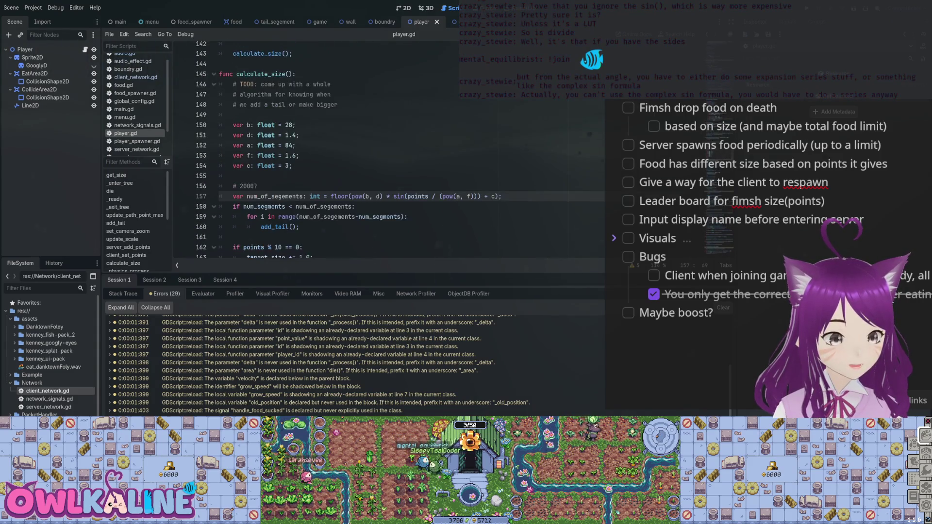
pyautogui.scroll(19, 340, 150)
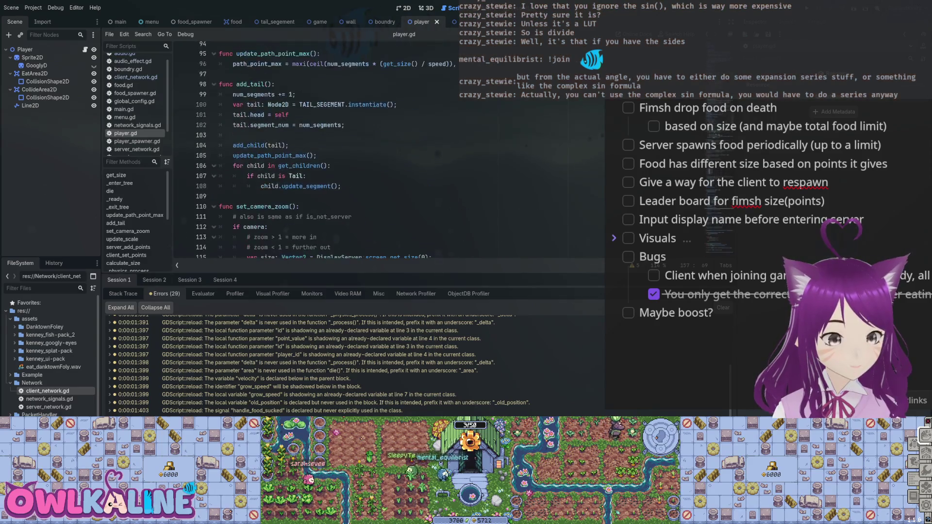
pyautogui.scroll(7, 340, 150)
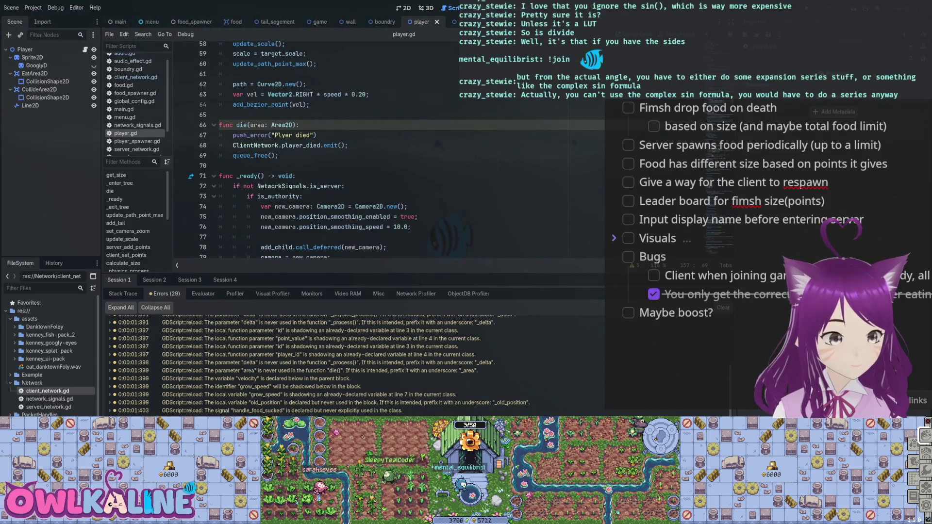
# Switch to the Audio scene and open its audio.gd script.
pyautogui.hotkey('ctrl', 'F1')
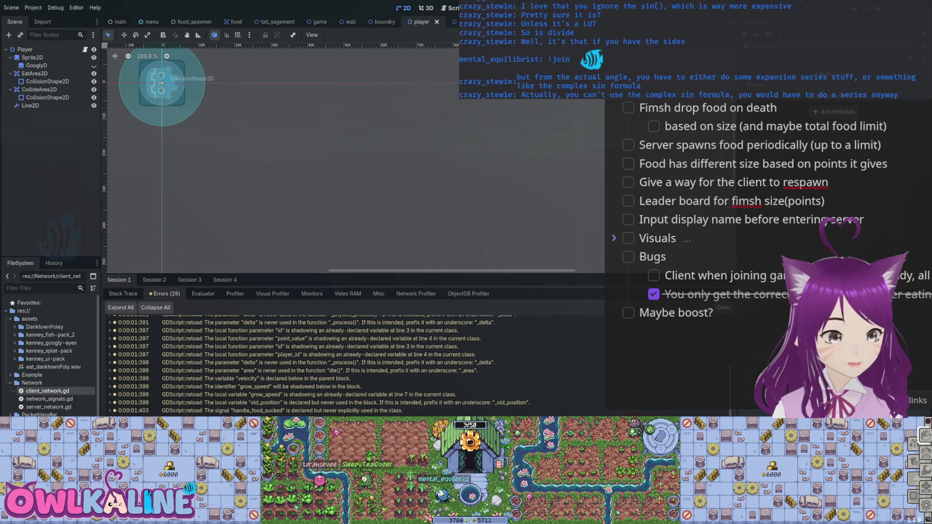
pyautogui.hotkey('ctrl', 'Tab')
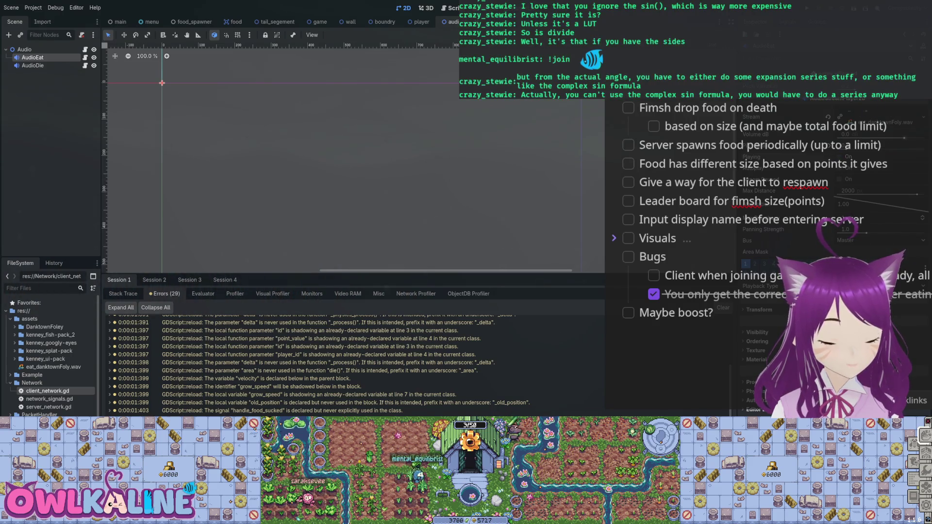
pyautogui.click(85, 49)
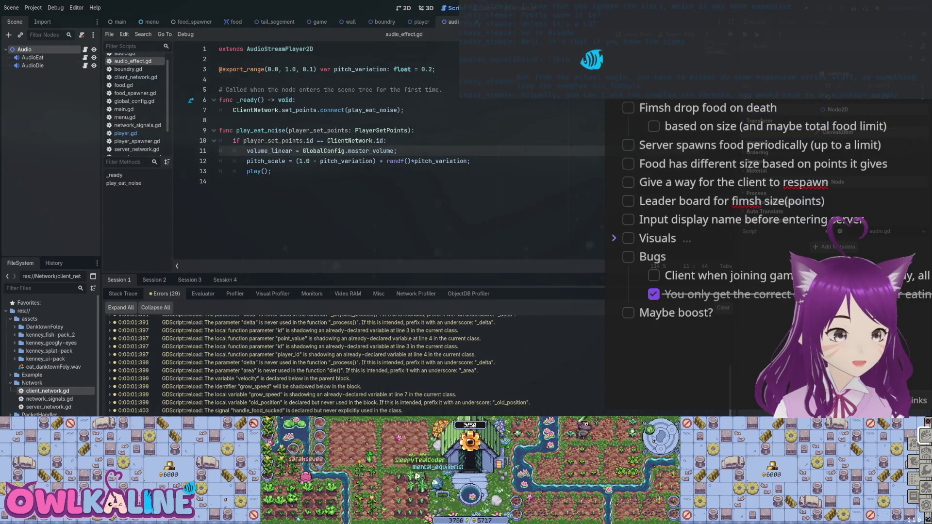
pyautogui.click(124, 53)
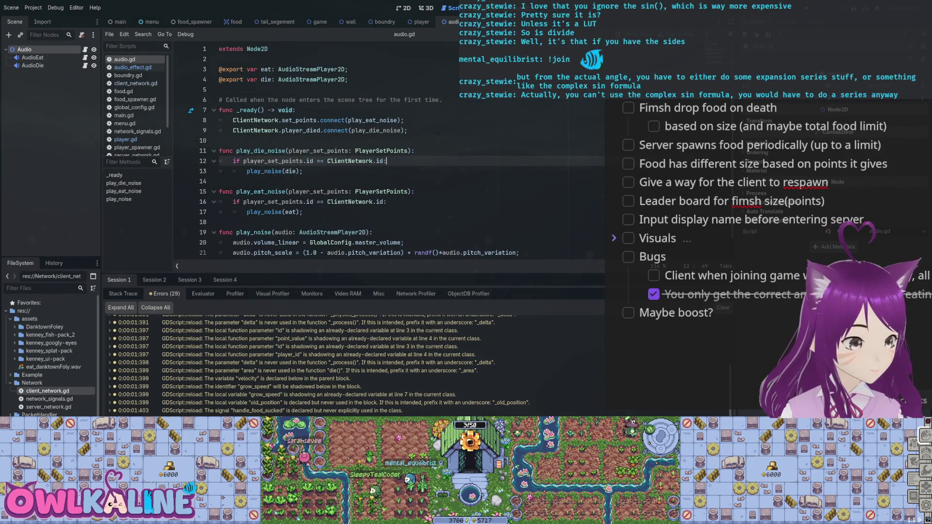
# Inspect the play_die_noise and play_eat_noise handlers, then run the project with F5.
pyautogui.doubleClick(376, 130)
pyautogui.scroll(-1, 376, 130)
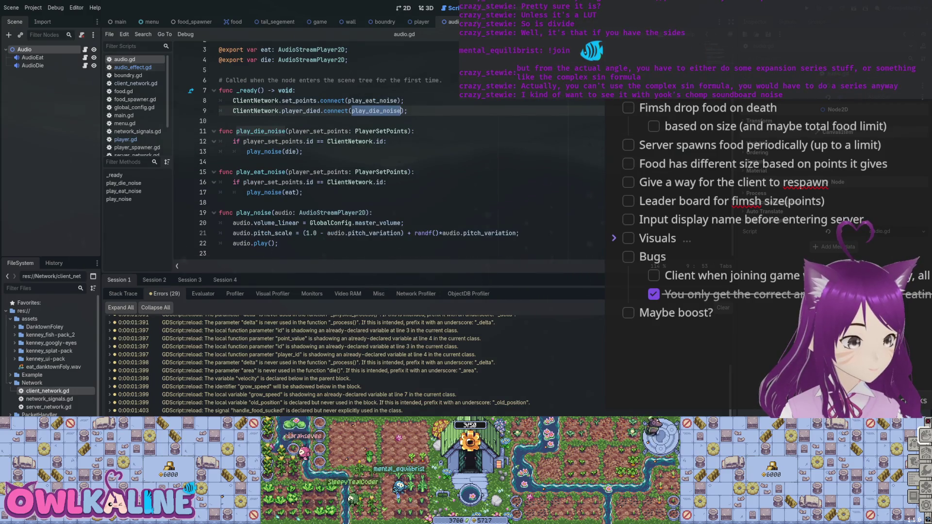
pyautogui.click(262, 151)
pyautogui.click(262, 172)
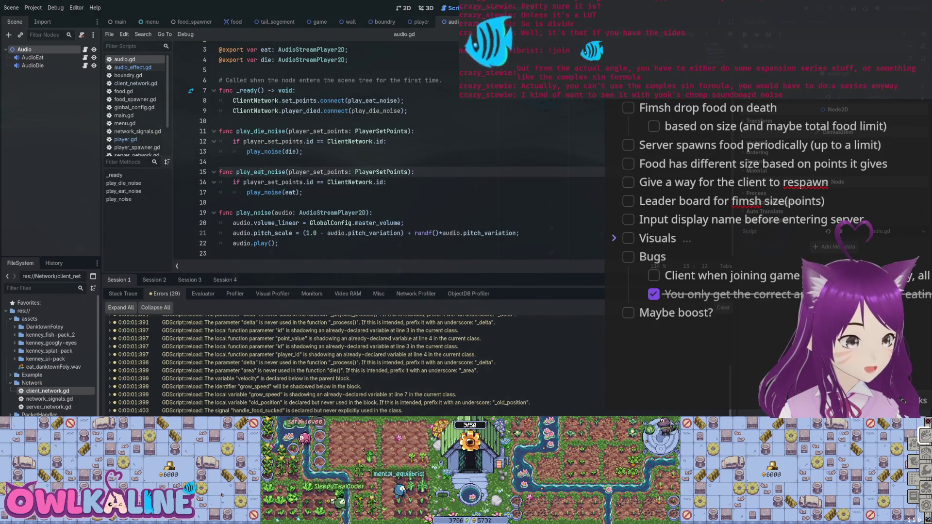
pyautogui.doubleClick(263, 171)
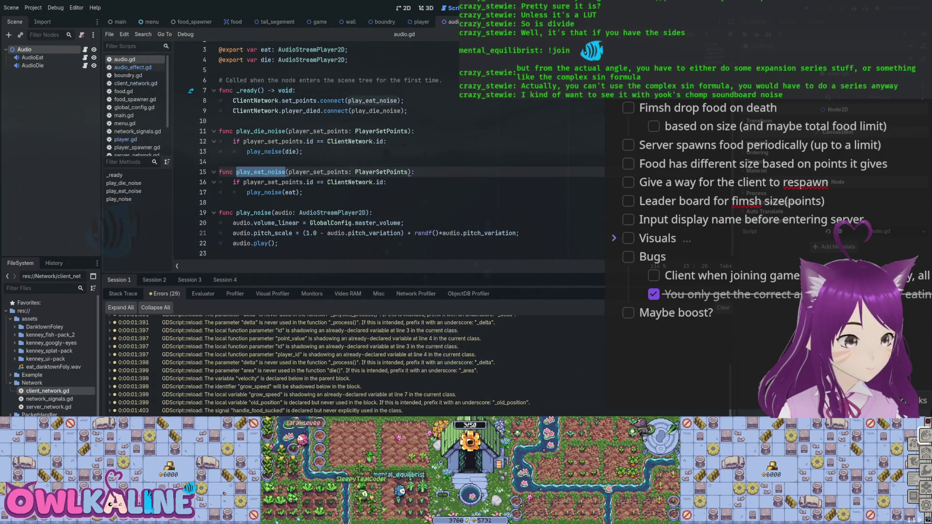
pyautogui.click(260, 131)
pyautogui.click(408, 110)
pyautogui.press('F5')
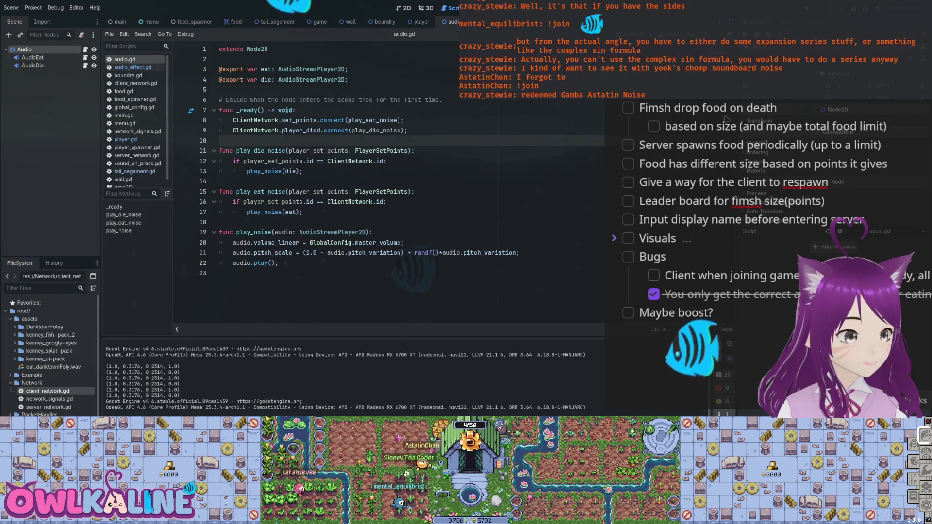
pyautogui.press('Down')
pyautogui.press('Down')
pyautogui.press('Down')
pyautogui.press('Down')
pyautogui.press('Down')
pyautogui.press('Down')
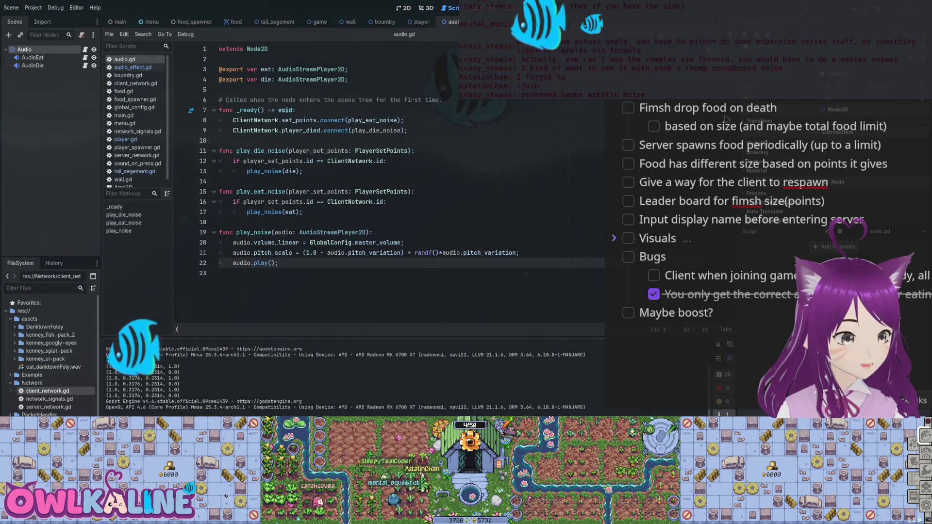
# Review the eat-noise checks in audio.gd, then select loop1.wav in the Loops assets folder.
pyautogui.click(331, 201)
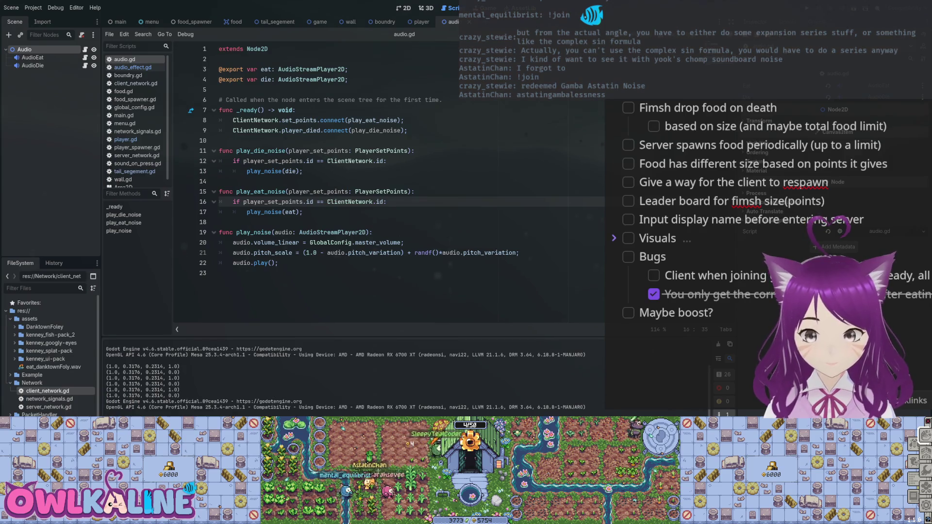
pyautogui.click(303, 211)
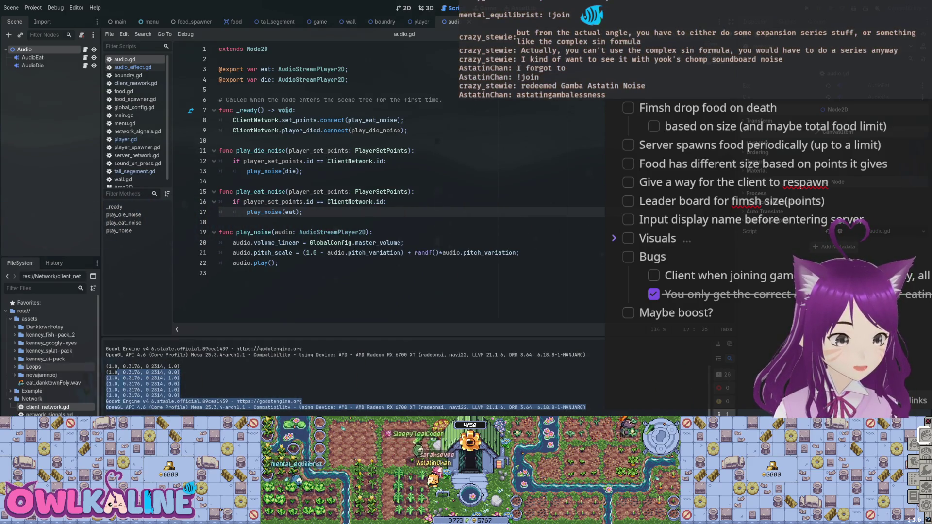
pyautogui.click(42, 383)
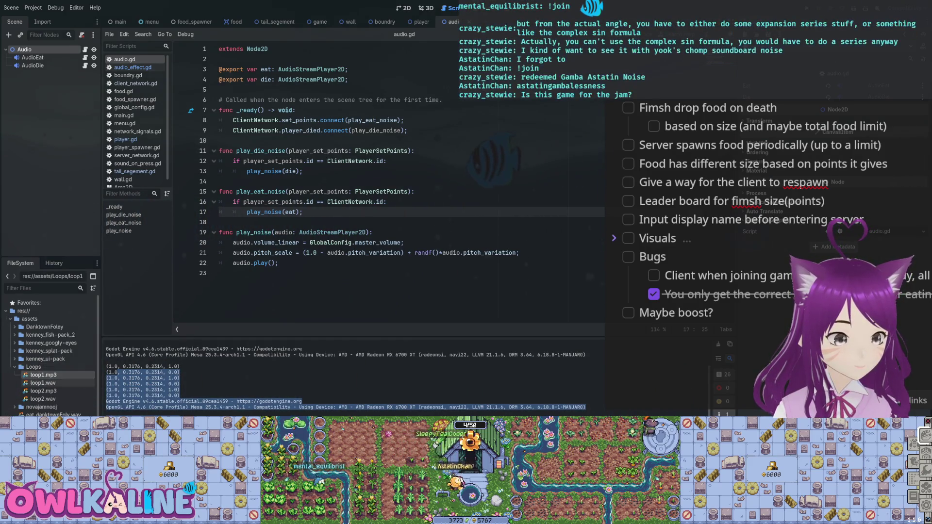
pyautogui.hotkey('ctrl', 'a')
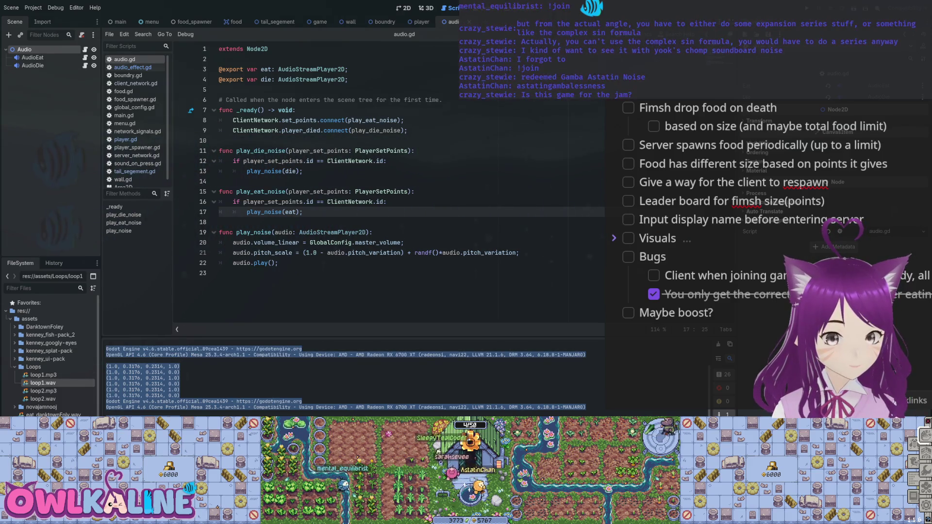
pyautogui.hotkey('alt', 'Tab')
pyautogui.click(265, 243)
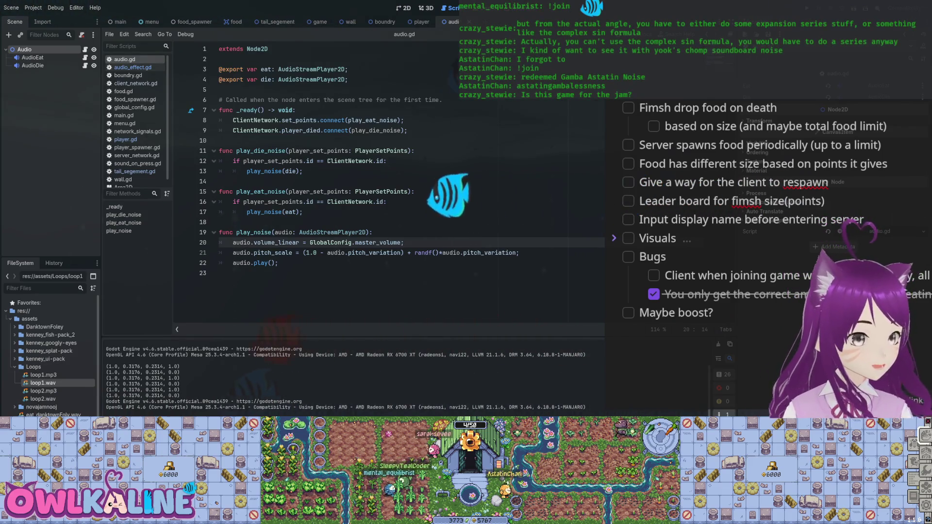
pyautogui.click(220, 140)
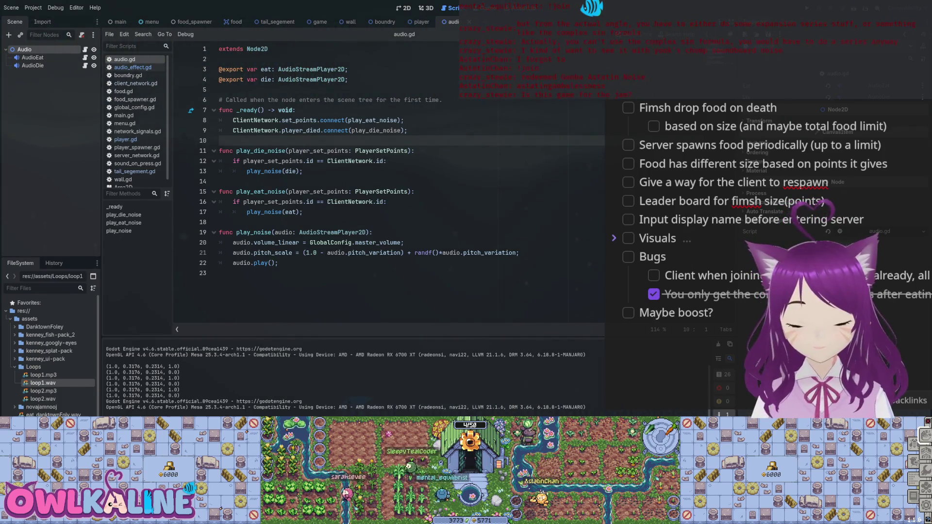
pyautogui.click(32, 57)
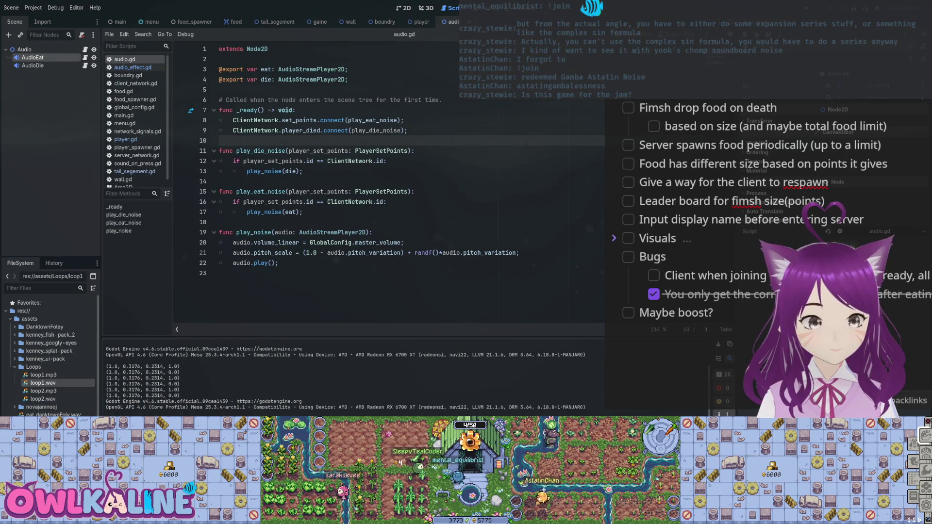
pyautogui.click(33, 65)
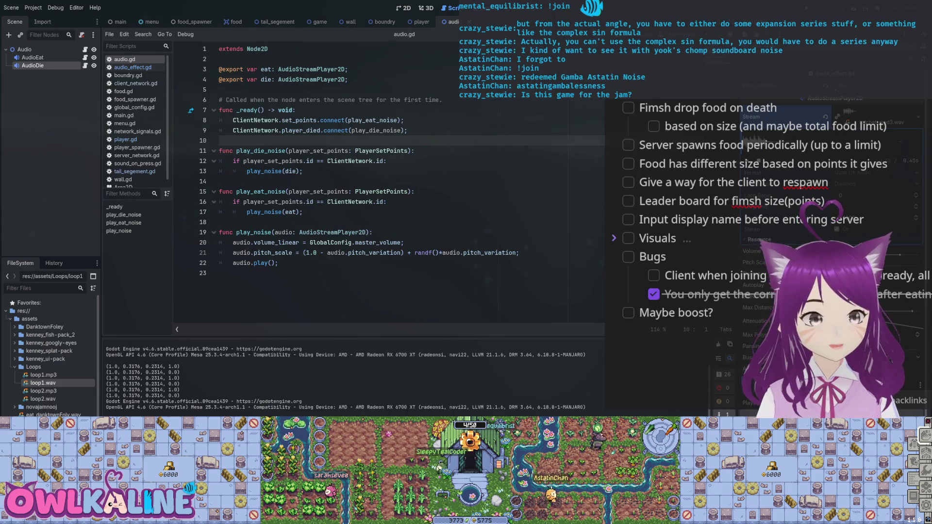
pyautogui.click(24, 49)
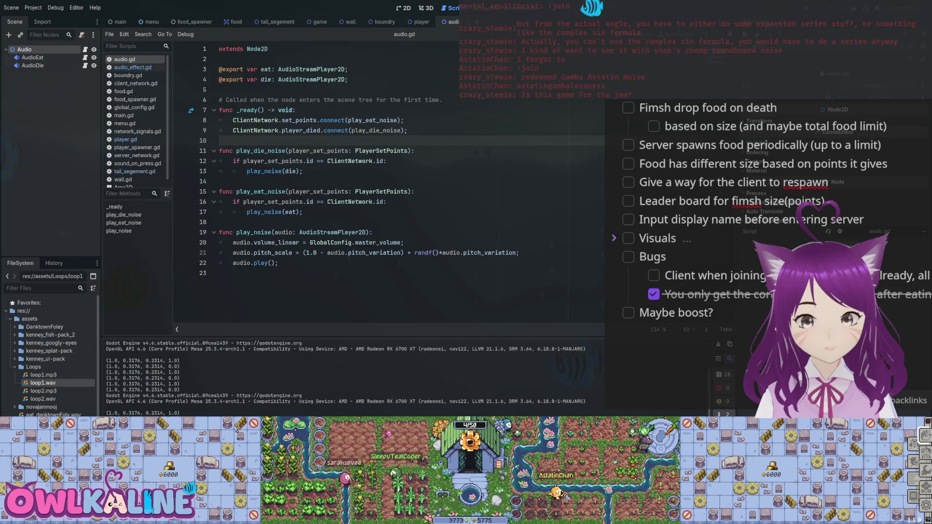
pyautogui.click(297, 110)
pyautogui.click(32, 57)
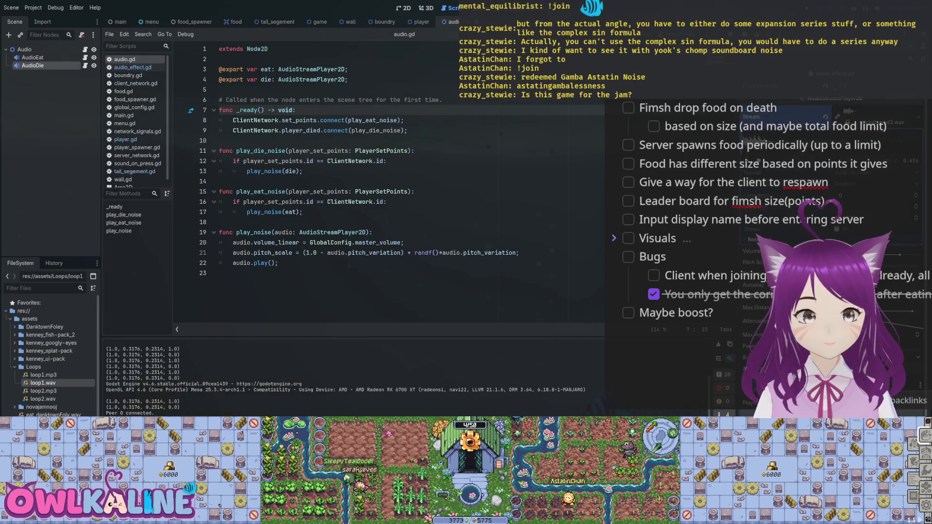
pyautogui.moveTo(33, 65)
pyautogui.mouseDown()
pyautogui.moveTo(86, 71)
pyautogui.moveTo(59, 65)
pyautogui.moveTo(43, 50)
pyautogui.moveTo(72, 65)
pyautogui.moveTo(291, 90)
pyautogui.mouseUp()
pyautogui.press('Escape')
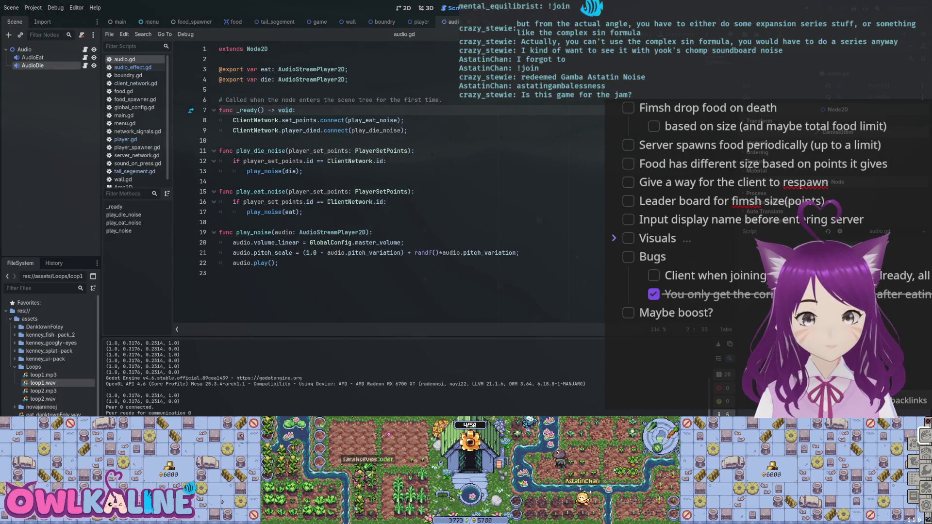
pyautogui.doubleClick(299, 119)
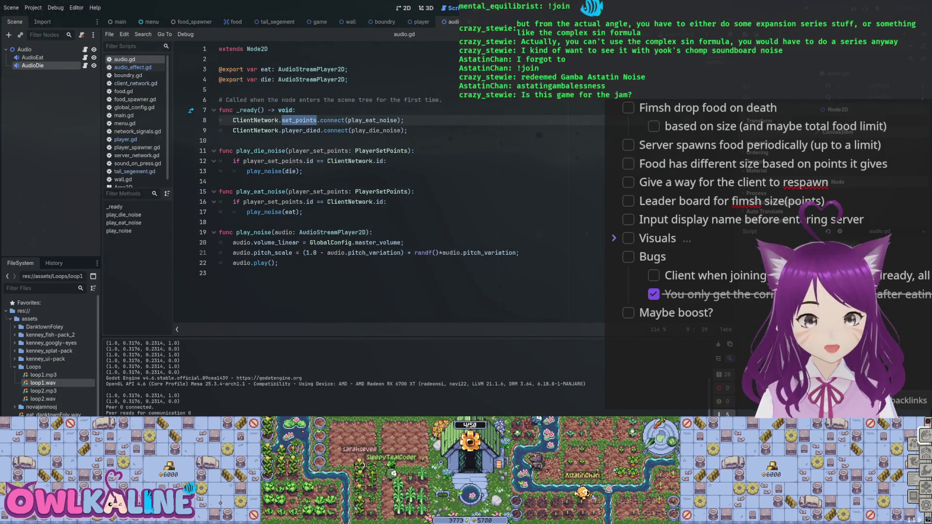
pyautogui.doubleClick(377, 120)
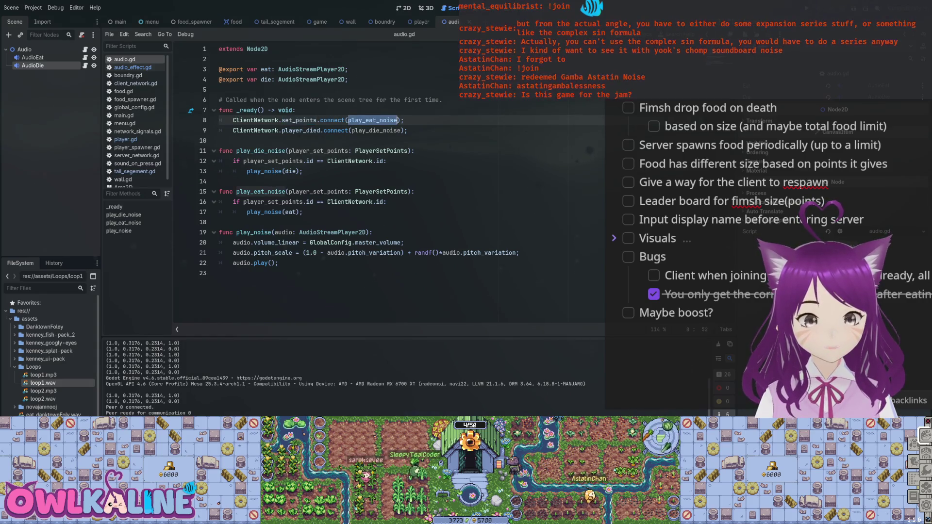
pyautogui.doubleClick(289, 212)
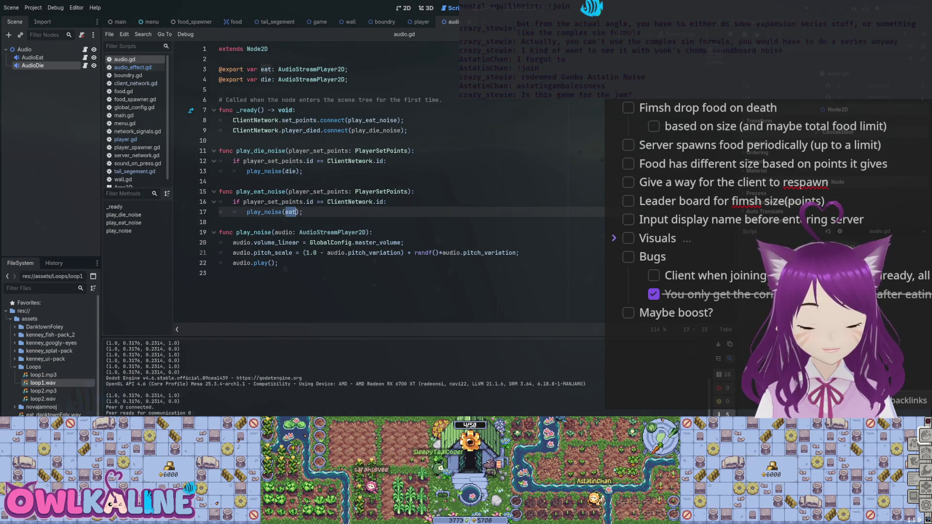
pyautogui.click(272, 79)
pyautogui.click(279, 130)
pyautogui.doubleClick(379, 130)
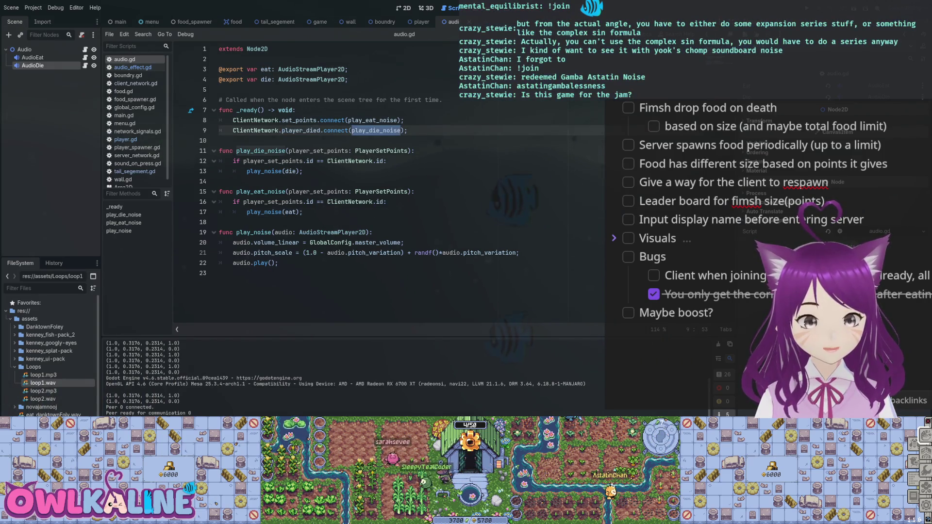
pyautogui.doubleClick(261, 150)
pyautogui.doubleClick(290, 170)
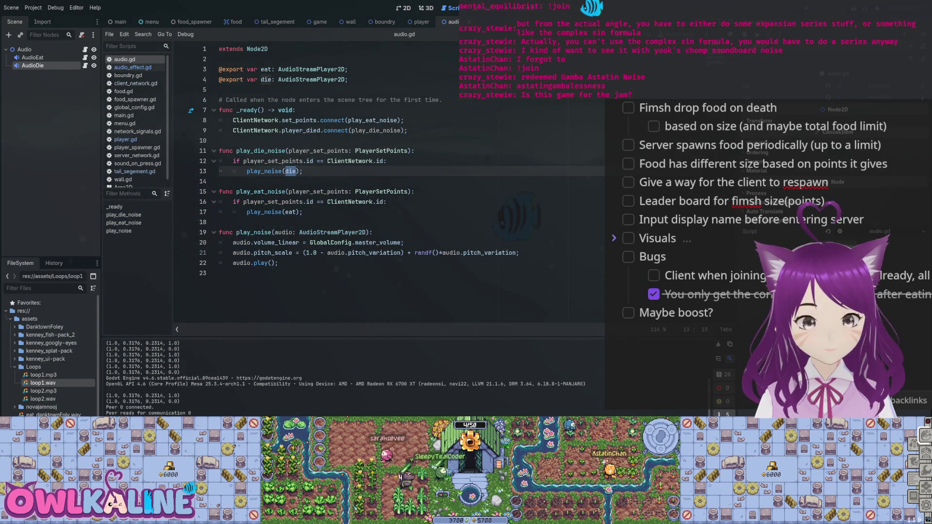
pyautogui.press('F5')
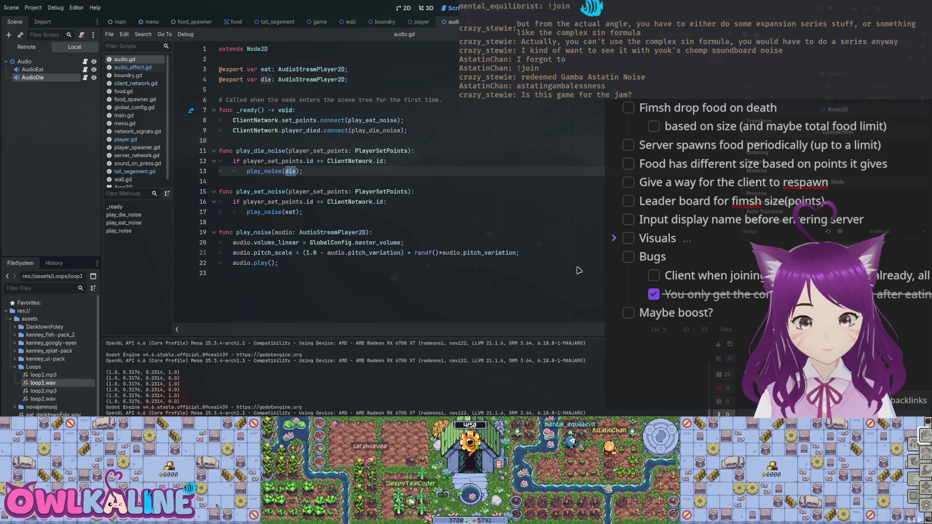
pyautogui.press('F8')
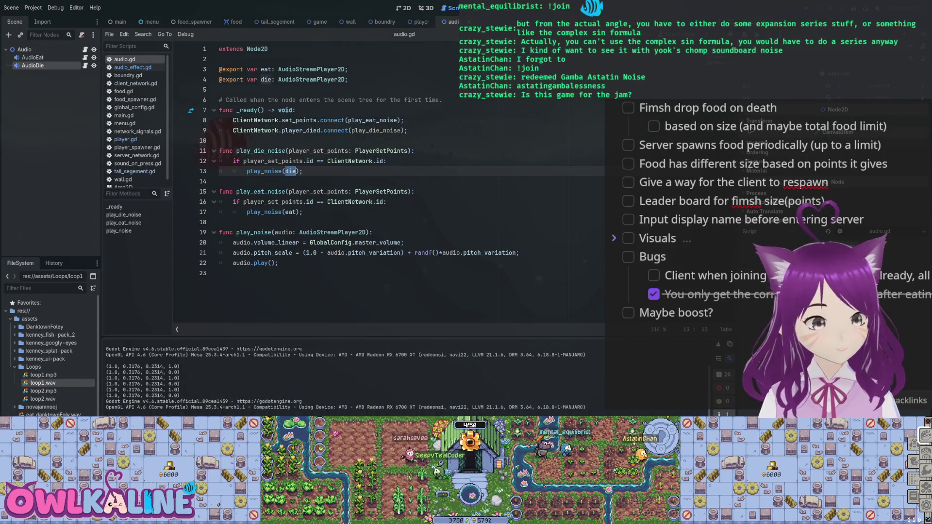
pyautogui.click(387, 161)
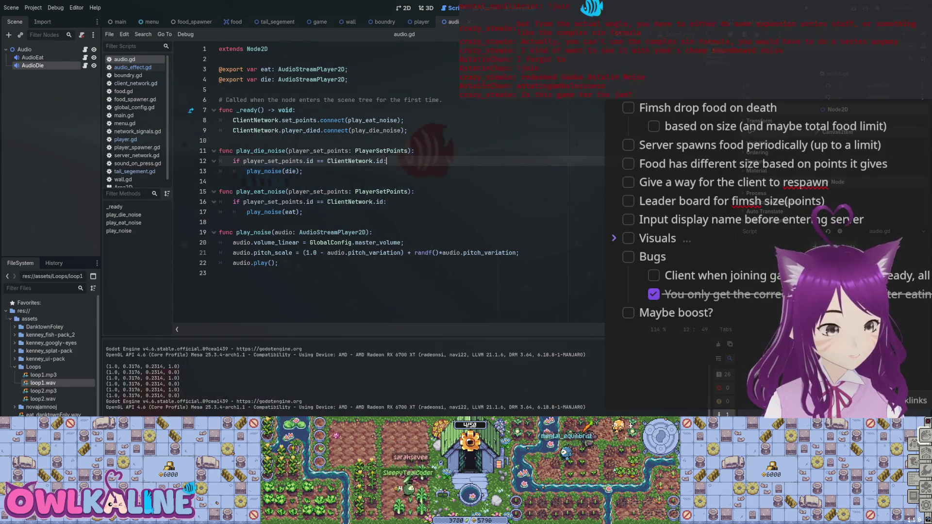
# Add push_warning("Player died") and push_warning("Player ate") before the play_noise calls and save.
pyautogui.press('Return')
pyautogui.write('sh_warn')
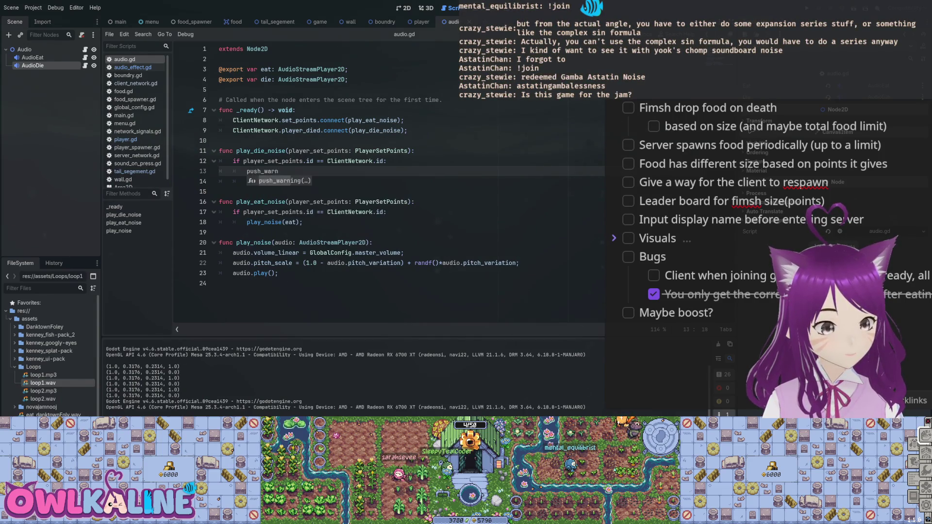
pyautogui.press('Return')
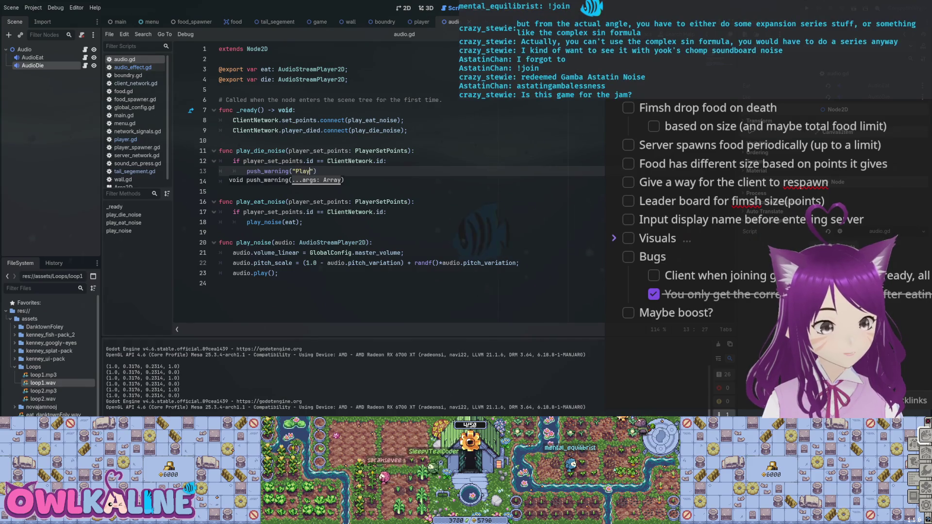
pyautogui.press('Return')
pyautogui.write('play_noise(die);')
pyautogui.press('Down')
pyautogui.press('Down')
pyautogui.press('Down')
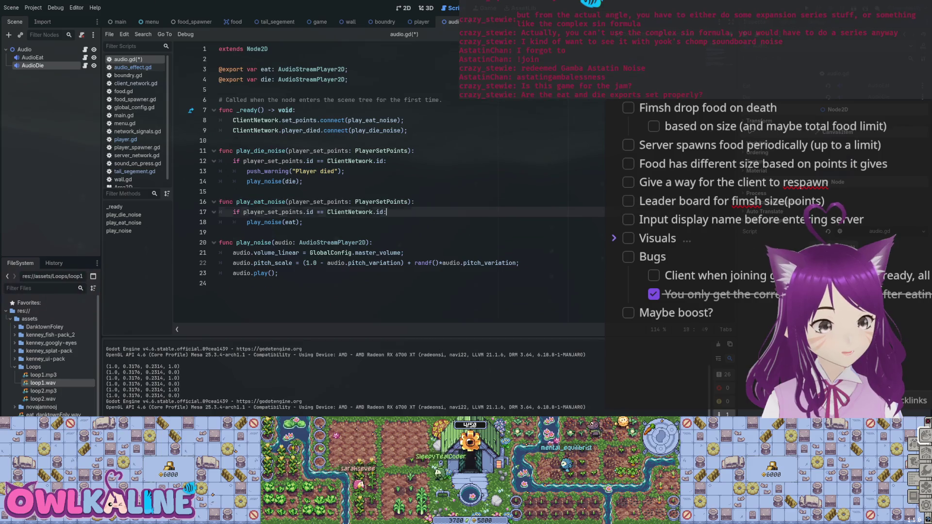
pyautogui.press('Return')
pyautogui.write('push_warning("Player ate')
pyautogui.hotkey('ctrl', 's')
# Run the project to test the warnings, stop it, and select the Audio root node.
pyautogui.click(415, 151)
pyautogui.press('F5')
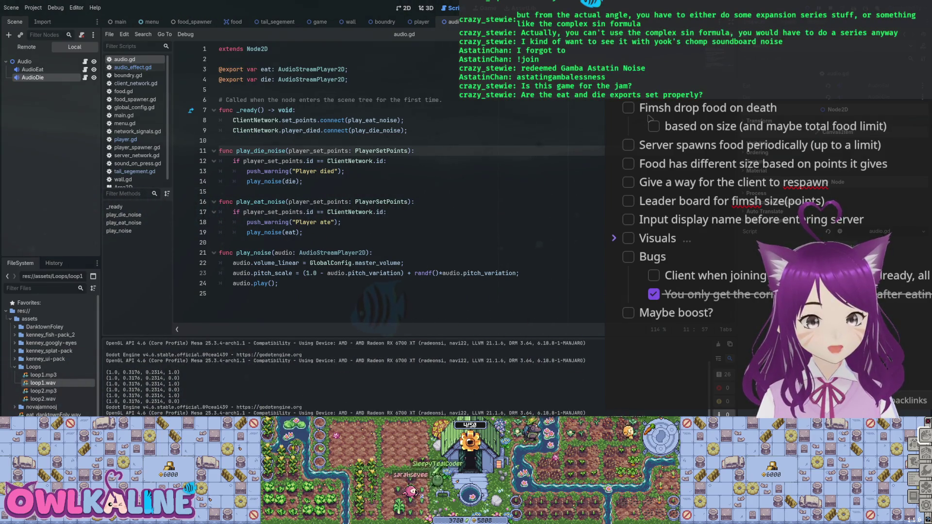
pyautogui.press('F8')
pyautogui.click(24, 50)
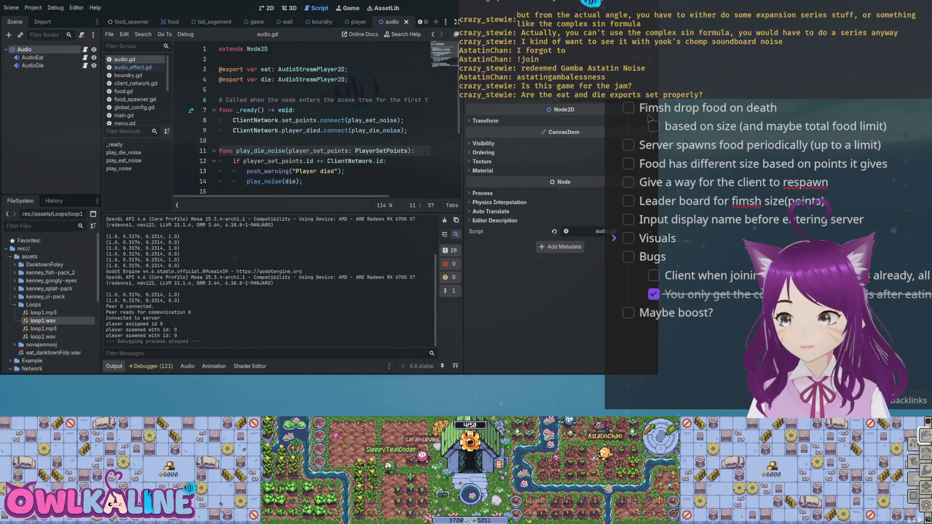
pyautogui.press('super+Up')
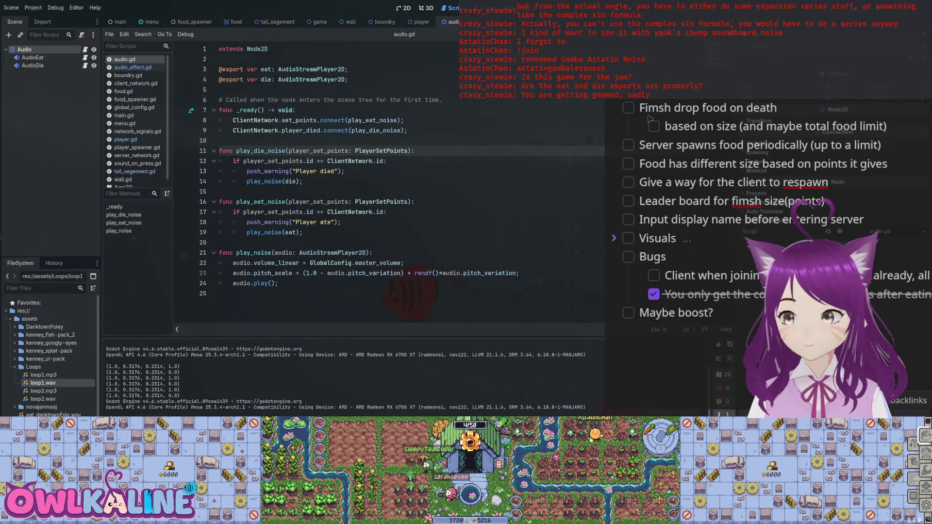
pyautogui.moveTo(649, 118); pyautogui.dragTo(148, 118)
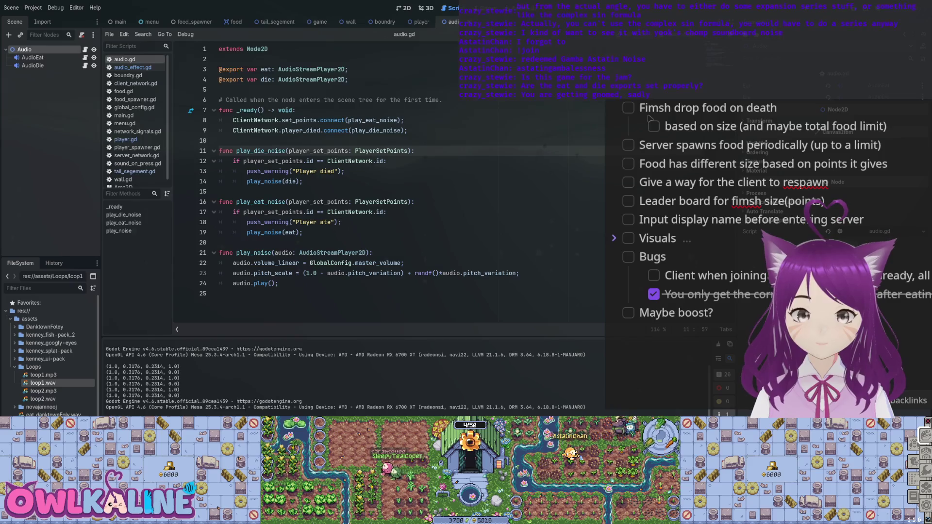
pyautogui.click(33, 57)
pyautogui.click(33, 65)
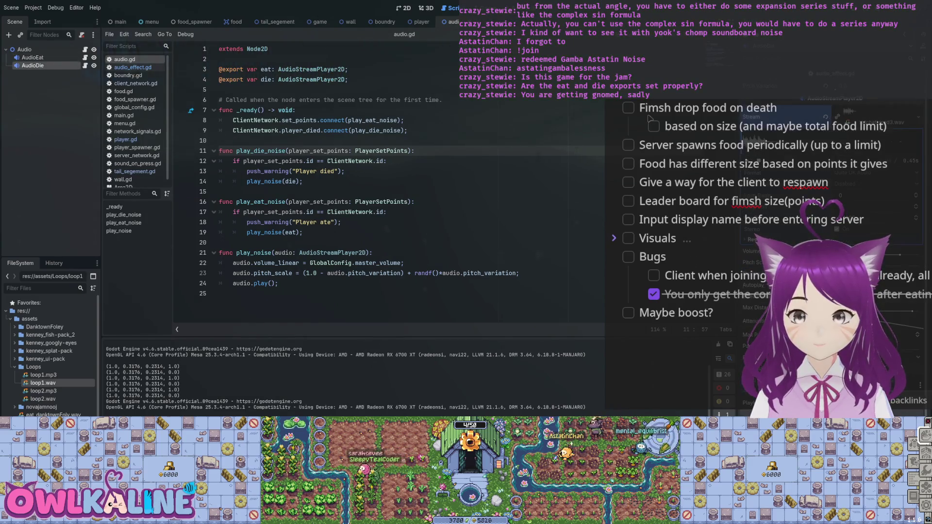
pyautogui.click(24, 49)
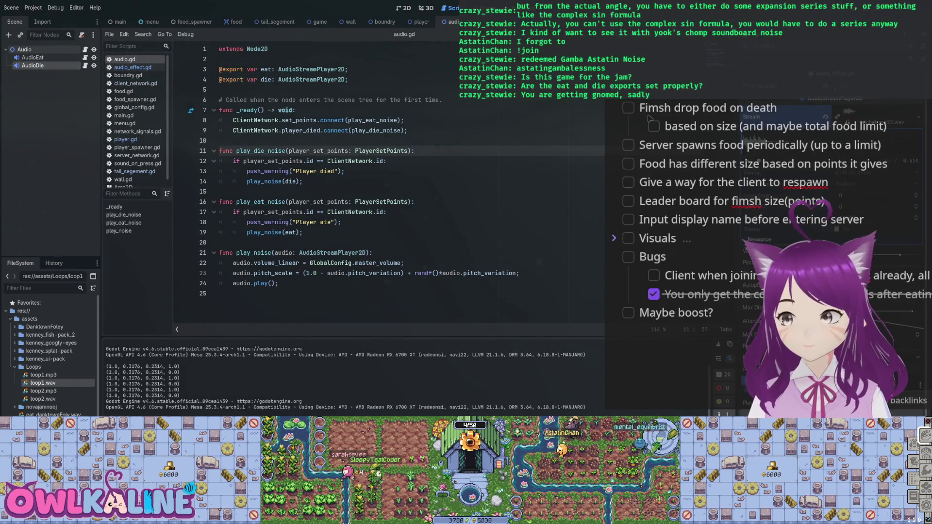
pyautogui.click(180, 59)
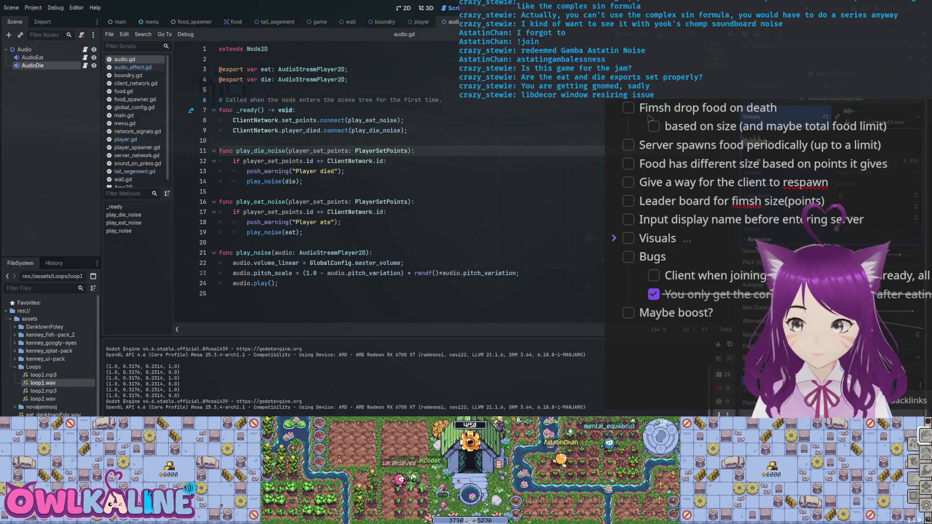
# Check AudioEat's and AudioDie's streams and the Audio root's Eat and Die exports.
pyautogui.press('Down')
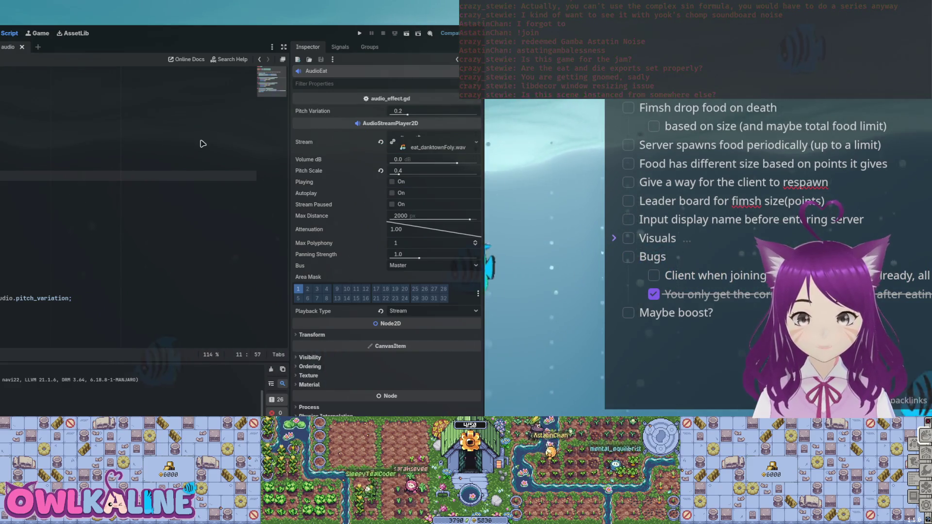
pyautogui.click(427, 141)
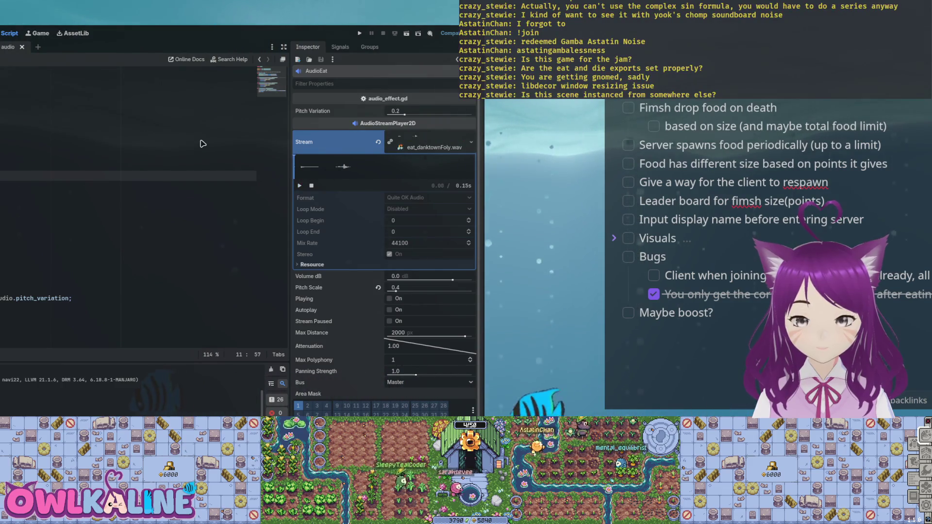
pyautogui.press('Up')
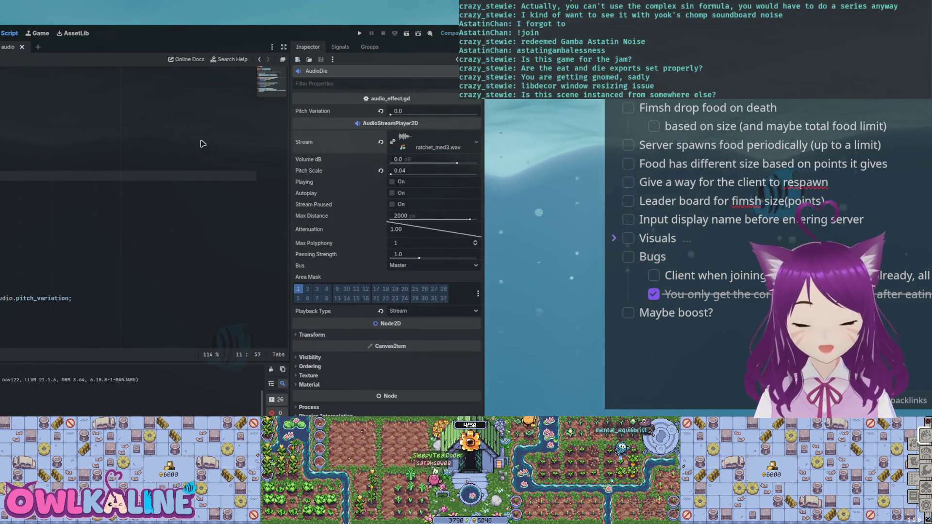
pyautogui.press('Up')
# Move the caret to line 9, open the debugger, and switch to the 2D workspace.
pyautogui.click(203, 143)
pyautogui.press('Down')
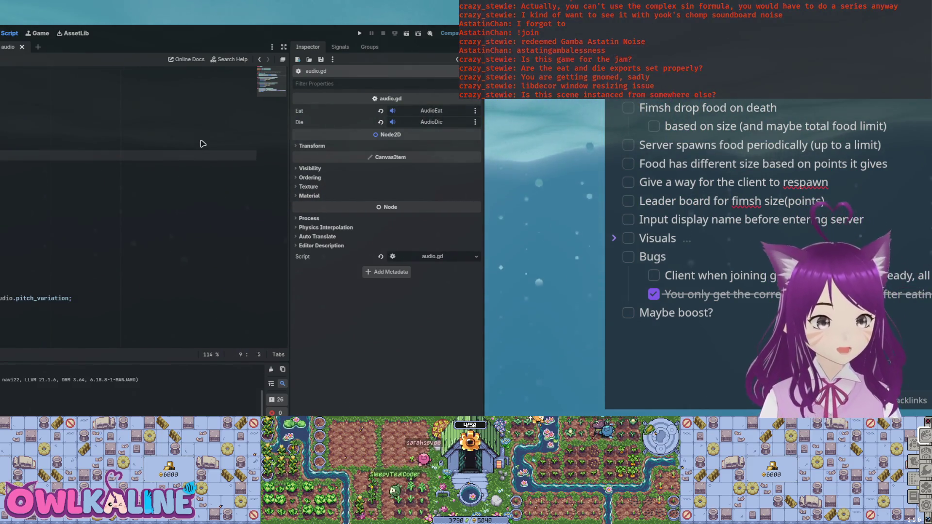
pyautogui.press('Left')
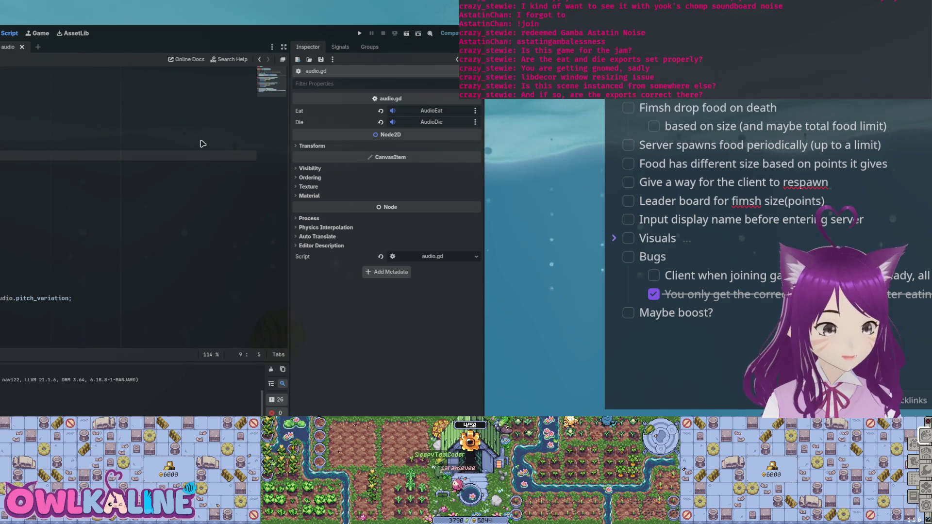
pyautogui.press('F5')
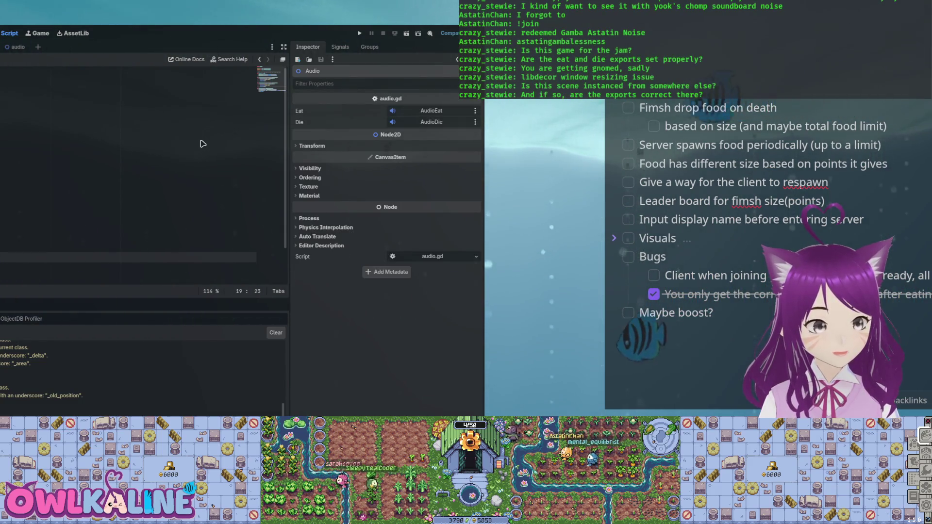
pyautogui.hotkey('ctrl', 'F1')
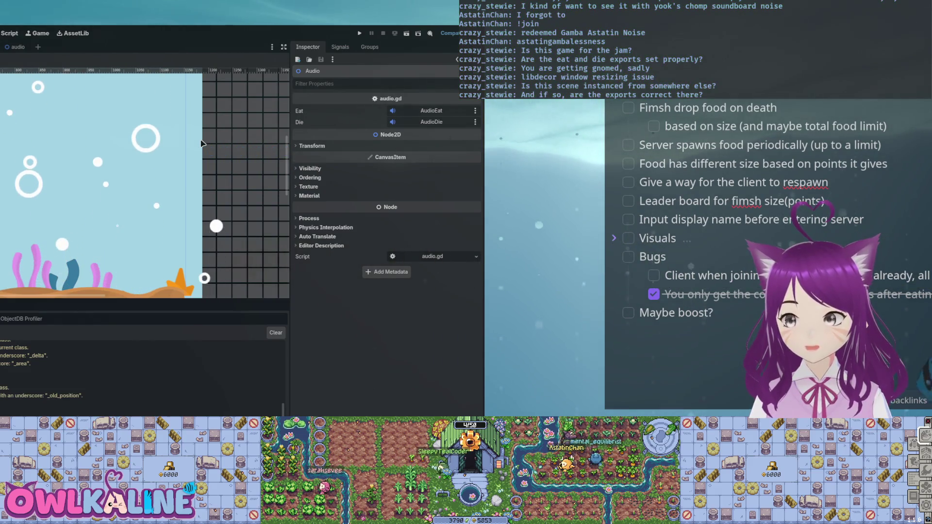
pyautogui.hotkey('alt', 'Tab')
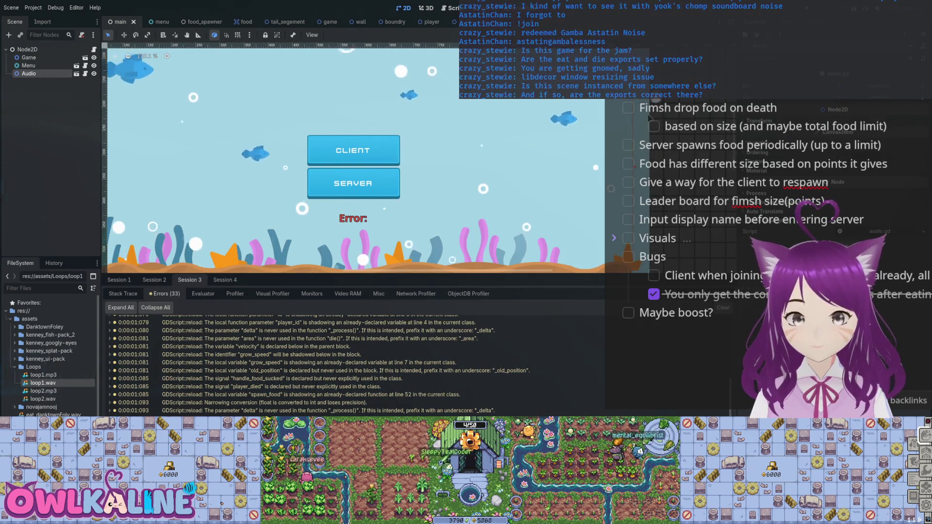
# Replace main's Audio node with a fresh audio.tscn instance under Node2D, then save and run.
pyautogui.press('Delete')
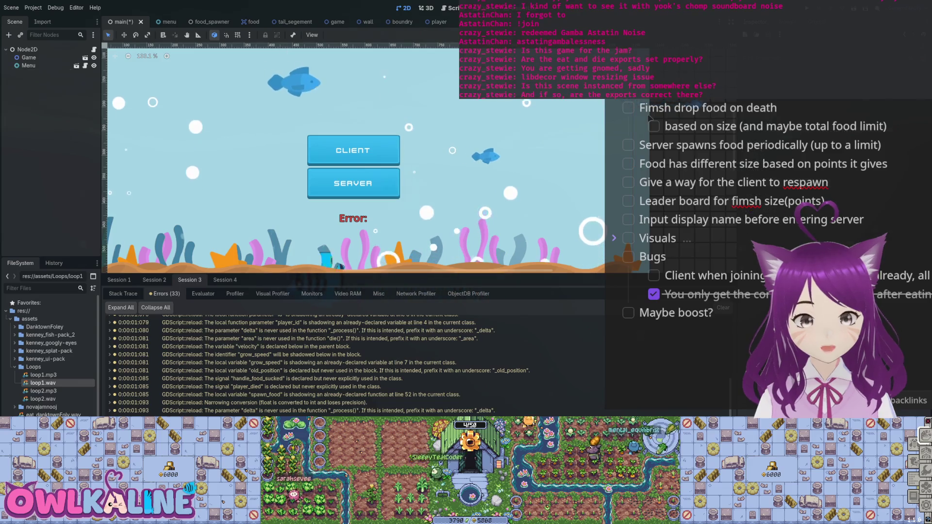
pyautogui.scroll(-4, 48, 378)
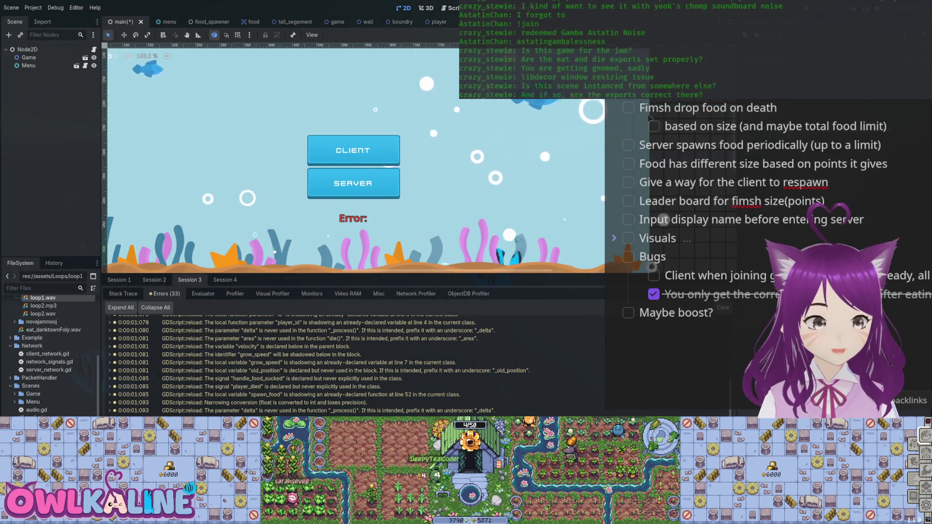
pyautogui.moveTo(57, 118); pyautogui.dragTo(29, 53)
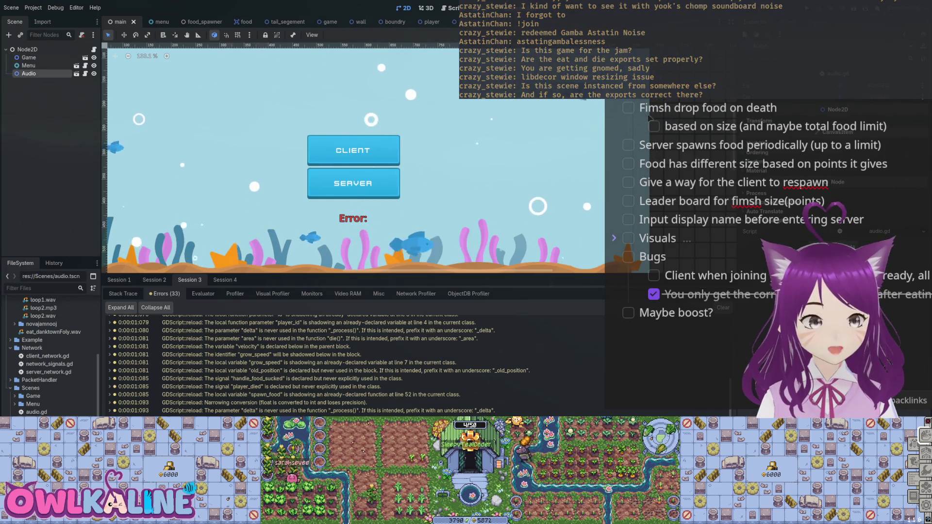
pyautogui.press('F5')
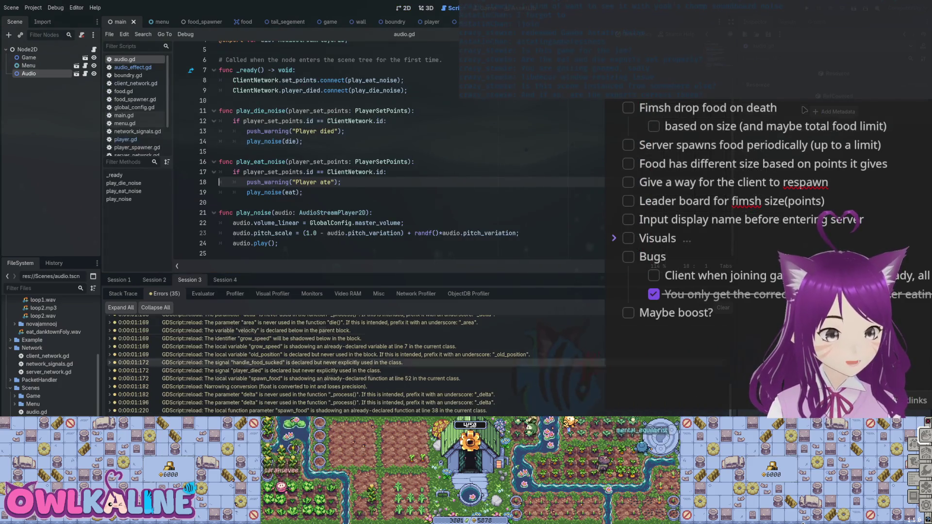
# Swap play_noise's argument on line 19 from eat to die and run the game.
pyautogui.scroll(2, 388, 146)
pyautogui.doubleClick(290, 232)
pyautogui.write('die')
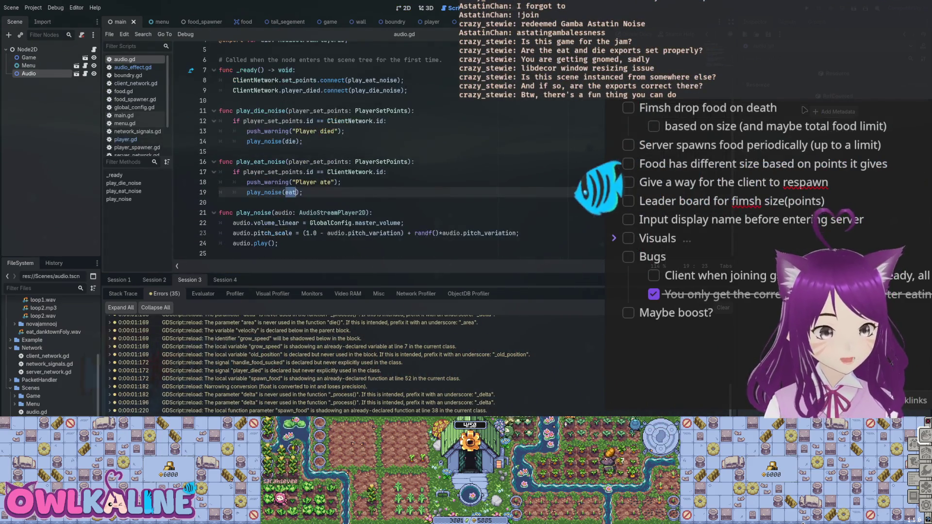
pyautogui.hotkey('ctrl', 's')
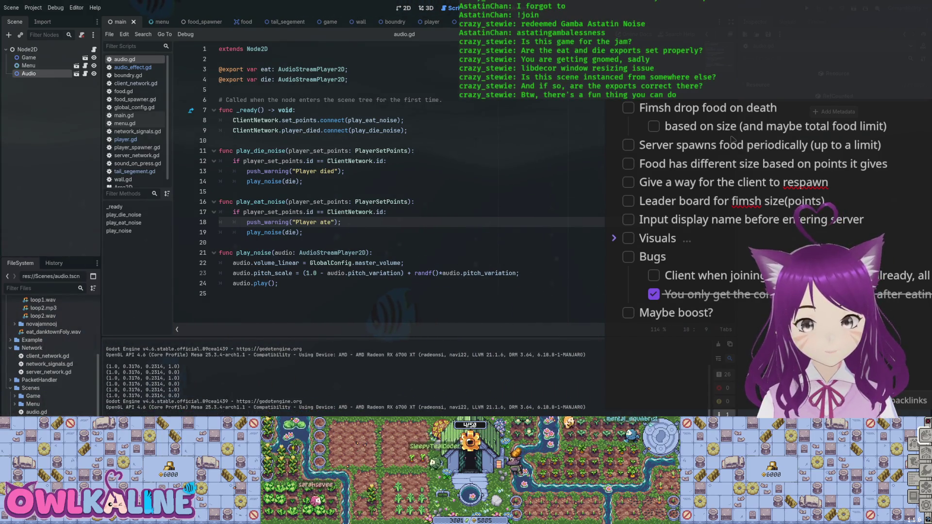
# Restore line 19's argument to eat and relaunch the game to test the eat sound.
pyautogui.press('Down')
pyautogui.press('End')
pyautogui.press('Left')
pyautogui.press('Left')
pyautogui.press('BackSpace')
pyautogui.press('BackSpace')
pyautogui.press('BackSpace')
pyautogui.write('eat')
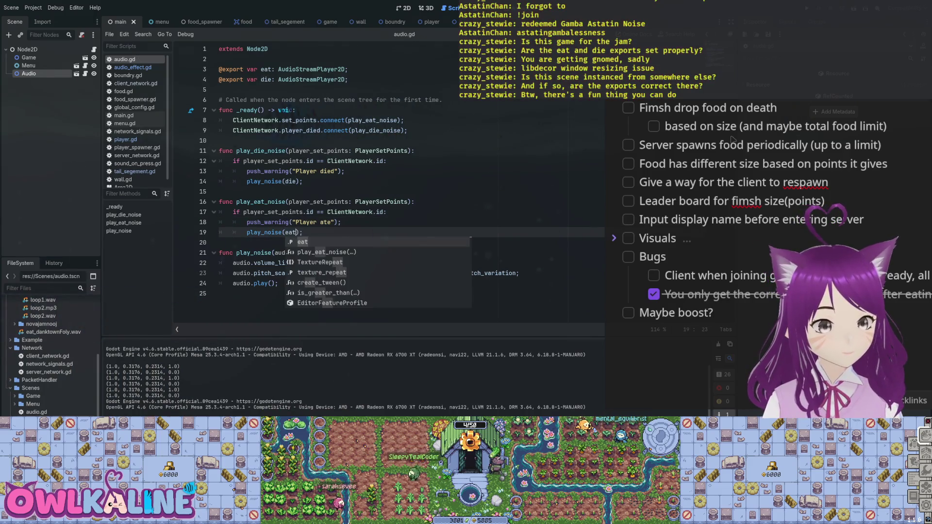
pyautogui.press('F5')
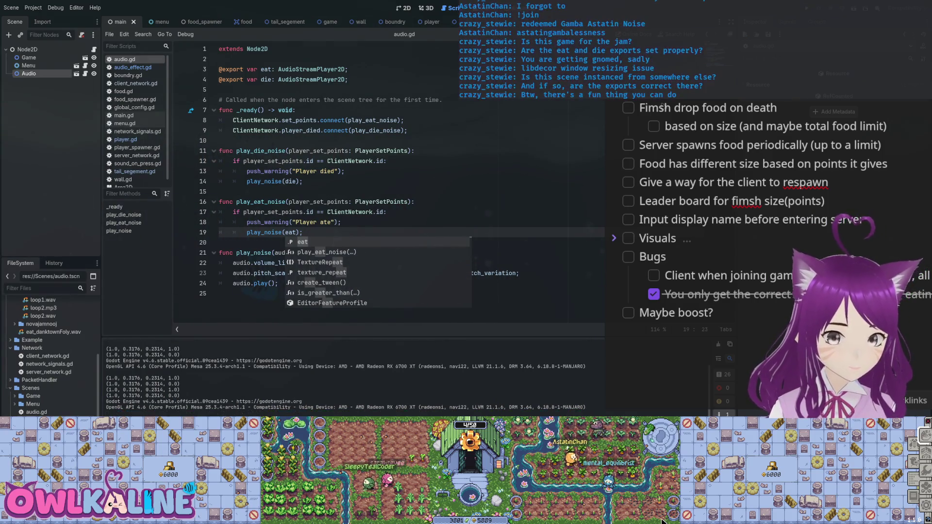
pyautogui.press('Escape')
pyautogui.press('Up')
pyautogui.press('Up')
pyautogui.press('Up')
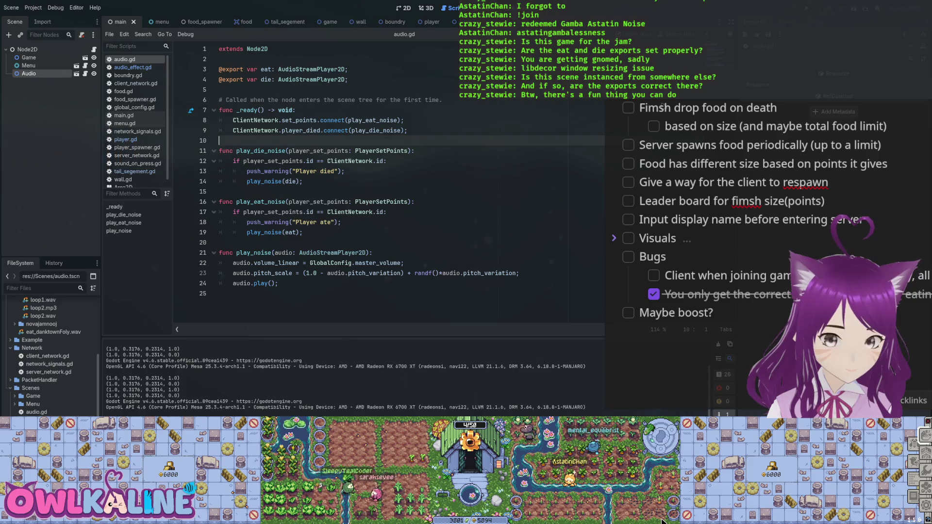
pyautogui.hotkey('alt', 'Left')
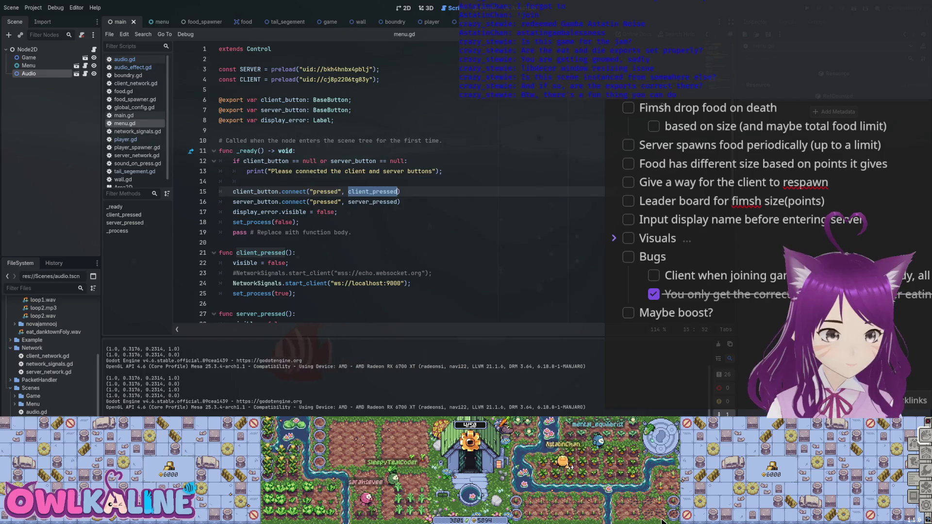
# Cycle through open scripts to sound_on_press.gd and review its AudioStreamPlayer setup.
pyautogui.hotkey('alt', 'Left')
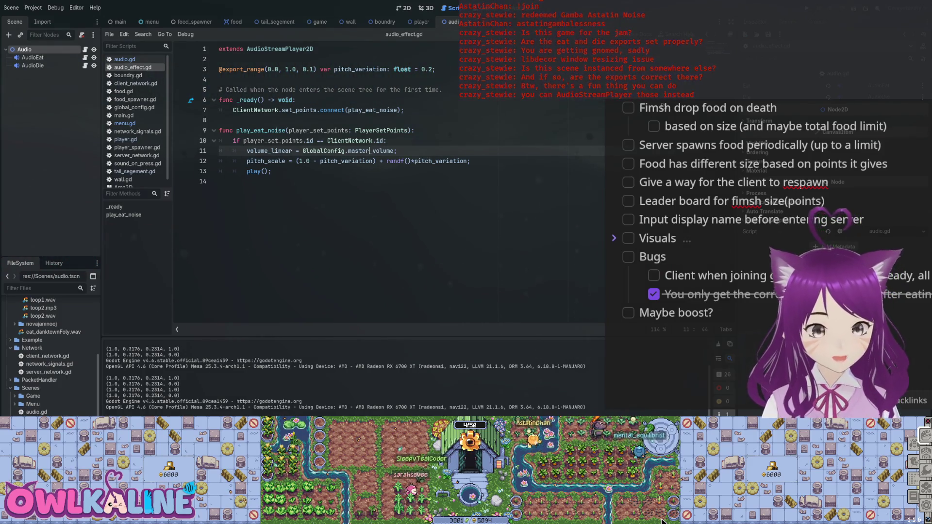
pyautogui.hotkey('ctrl', 'shift', 'Tab')
pyautogui.hotkey('ctrl', 'shift', 'Tab')
pyautogui.hotkey('ctrl', 'shift', 'Tab')
pyautogui.hotkey('ctrl', 'shift', 'Tab')
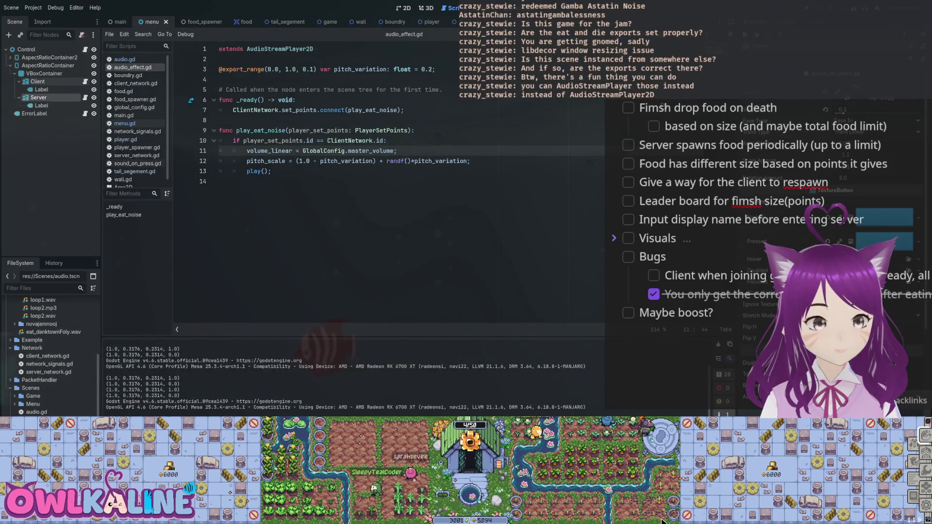
pyautogui.hotkey('alt', 'Left')
pyautogui.hotkey('alt', 'Left')
pyautogui.hotkey('alt', 'Left')
pyautogui.hotkey('shift', 'Left')
pyautogui.hotkey('shift', 'Left')
pyautogui.hotkey('shift', 'Left')
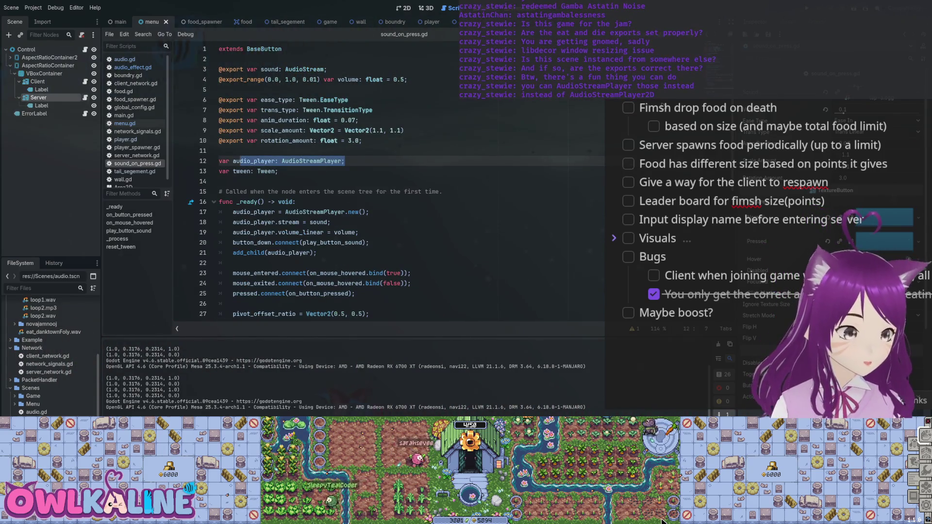
pyautogui.scroll(-4, 388, 194)
pyautogui.scroll(3, 388, 194)
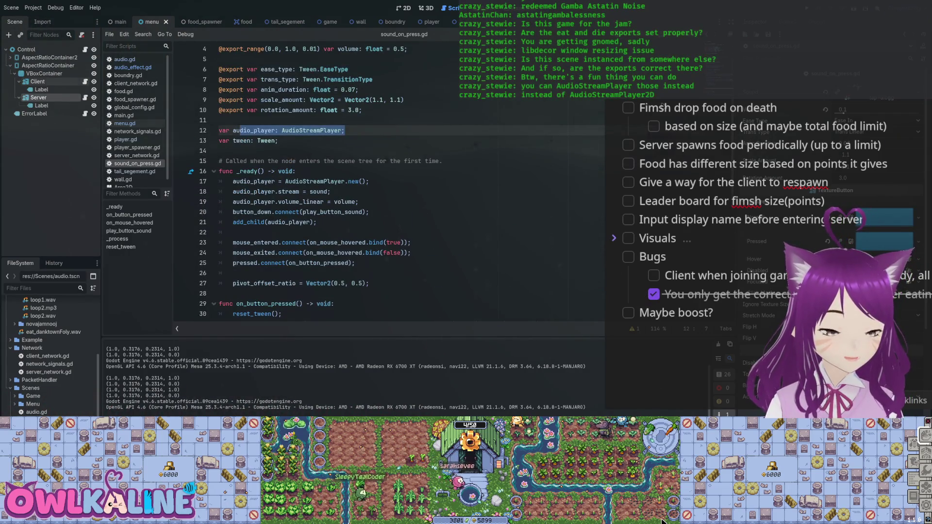
pyautogui.scroll(-3, 388, 195)
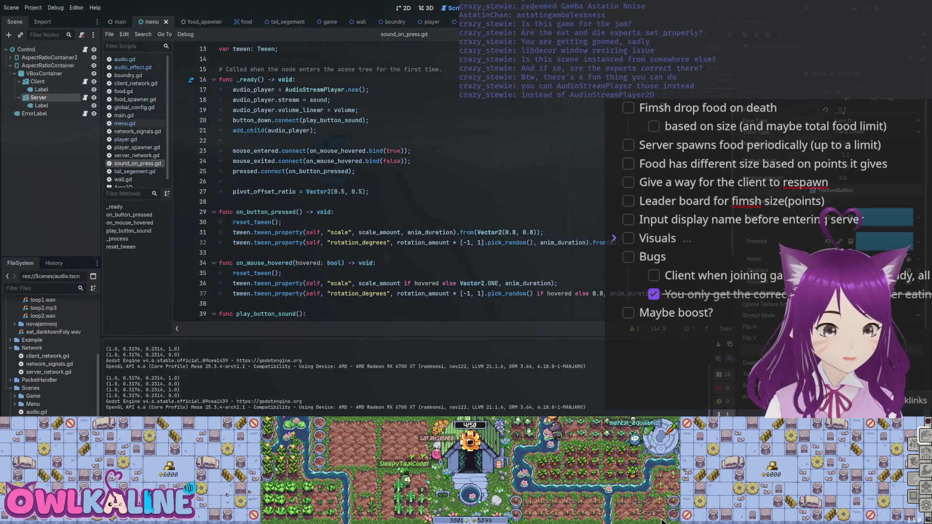
pyautogui.scroll(-2, 388, 194)
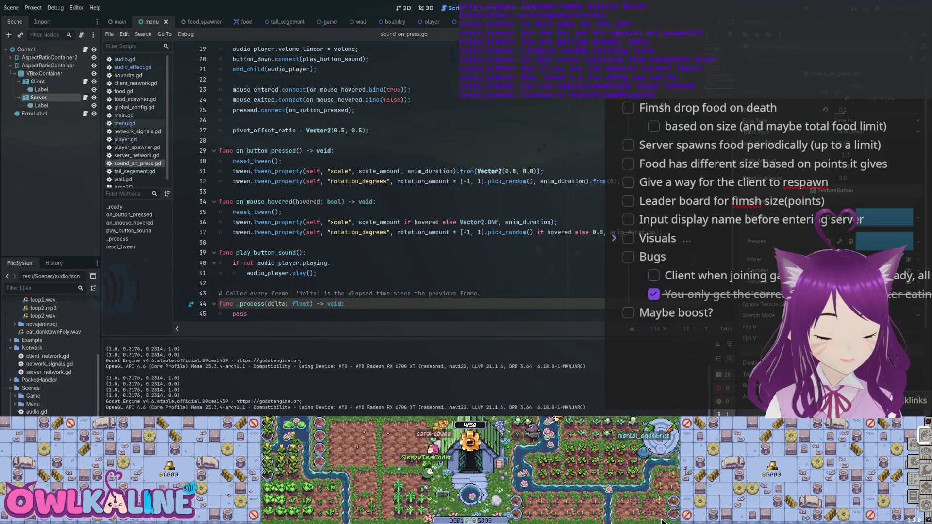
pyautogui.scroll(5, 389, 194)
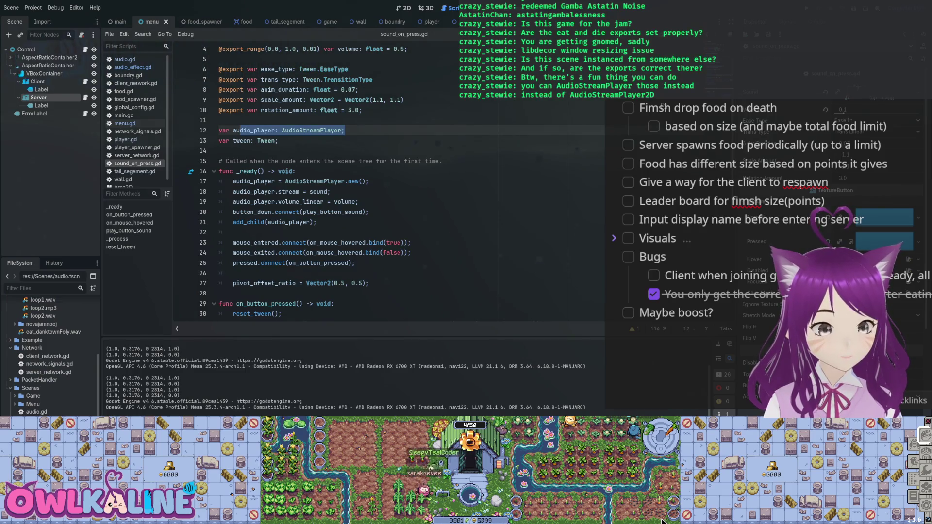
# Highlight AudioStreamPlayer on line 12, then reopen audio.tscn and inspect AudioEat's properties.
pyautogui.click(267, 130)
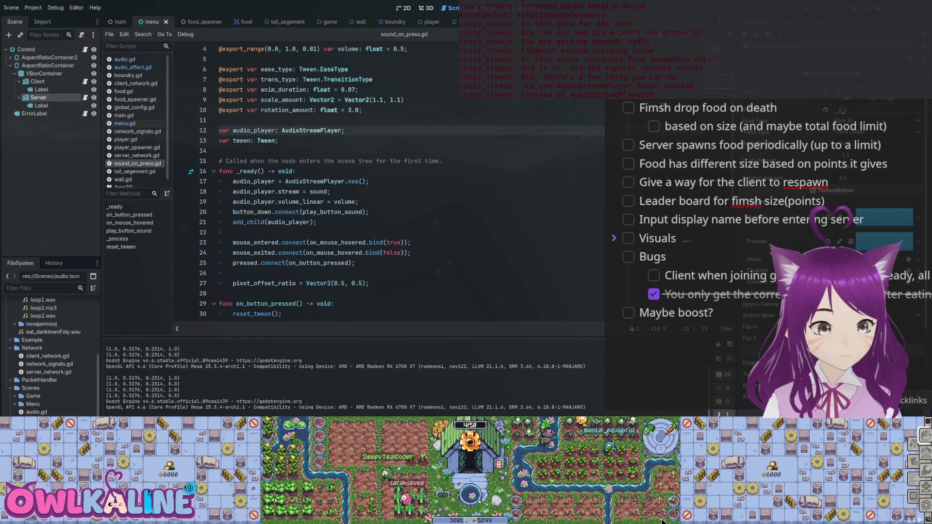
pyautogui.doubleClick(311, 130)
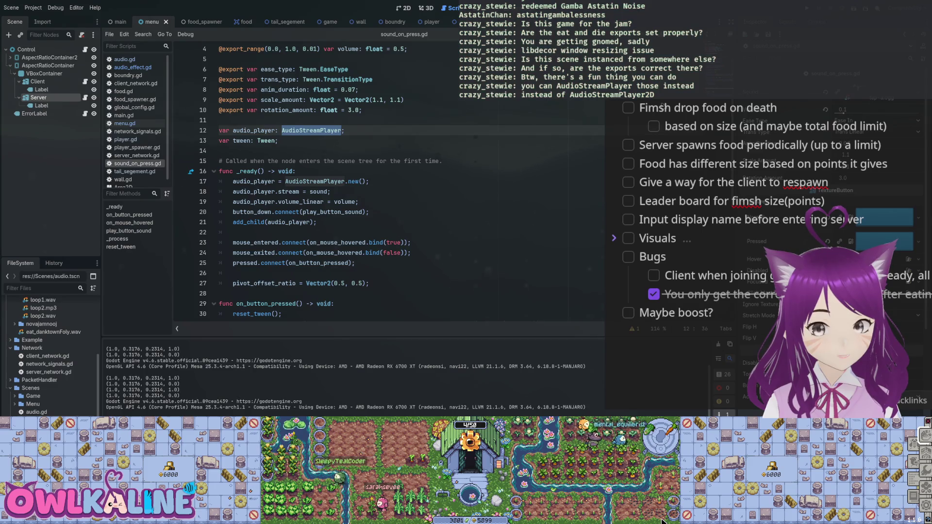
pyautogui.click(291, 151)
pyautogui.doubleClick(36, 411)
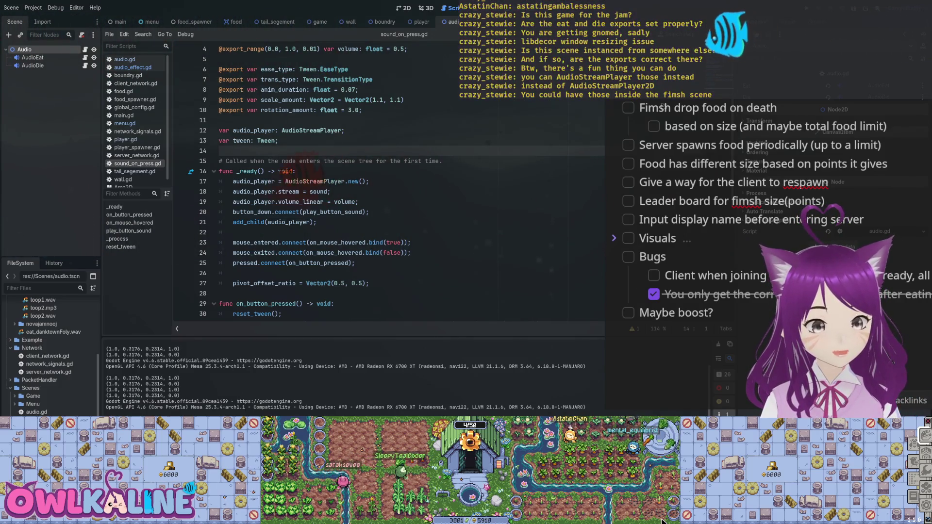
pyautogui.press('Down')
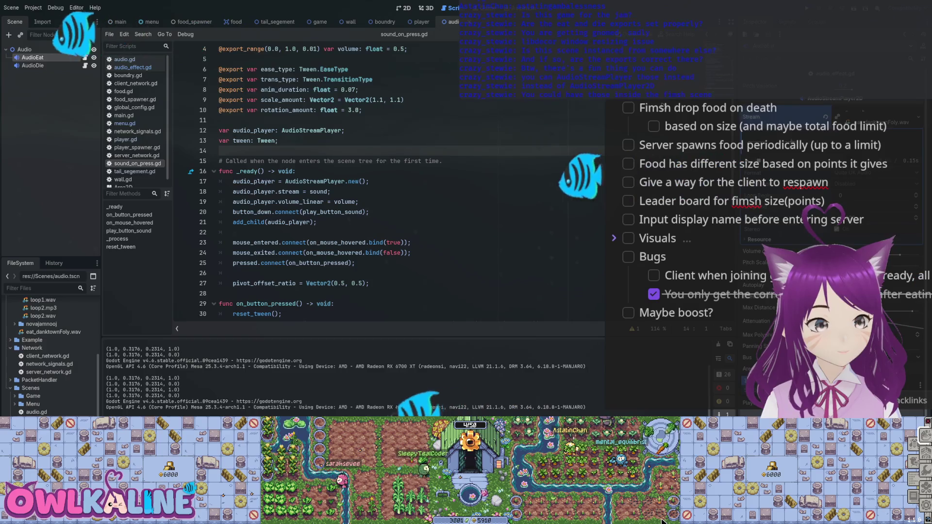
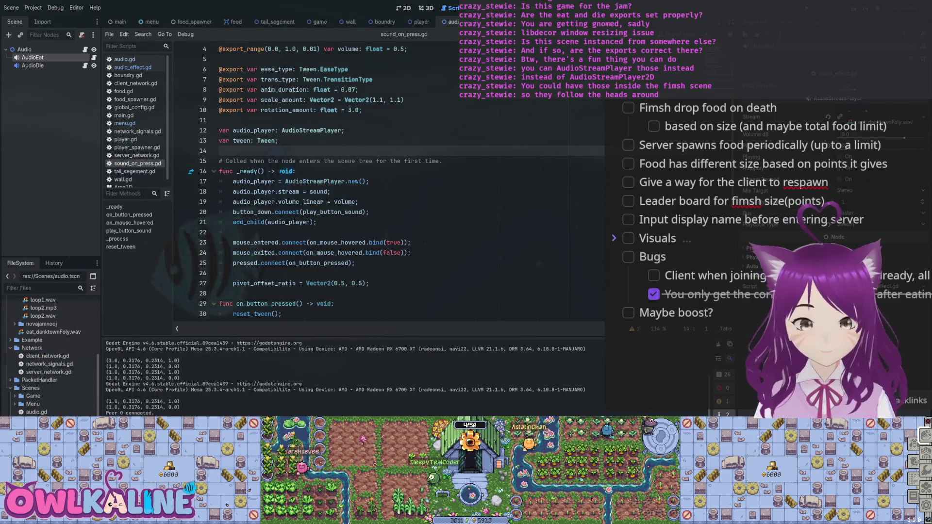
# Compare the AudioDie and AudioEat nodes' properties in the Inspector.
pyautogui.click(33, 65)
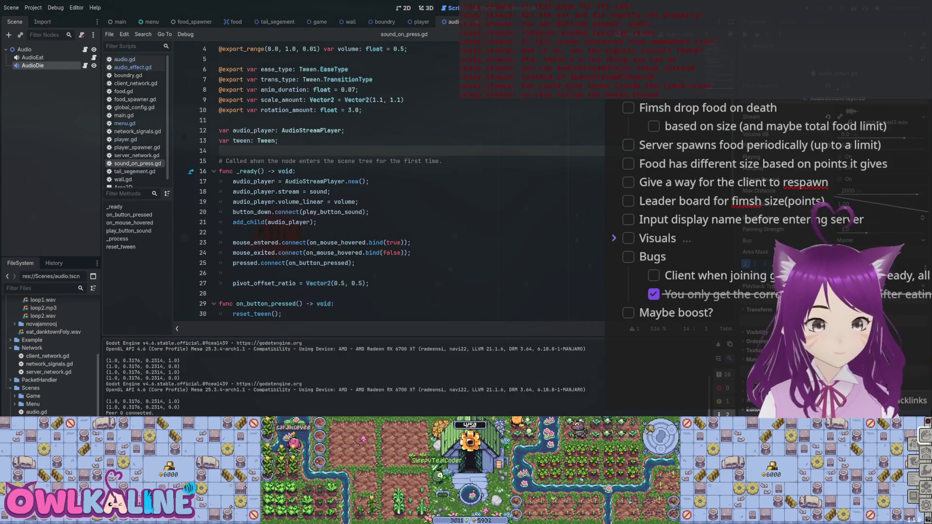
pyautogui.click(33, 57)
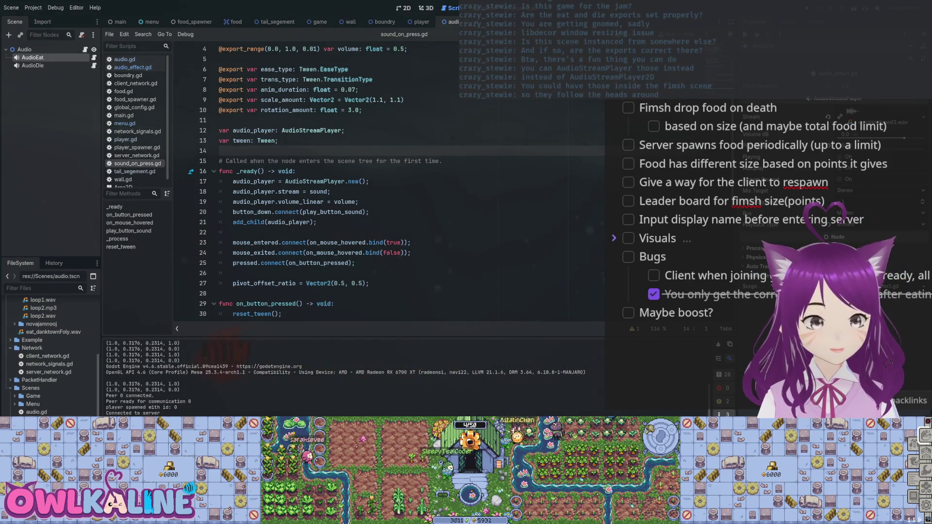
pyautogui.click(33, 65)
pyautogui.scroll(-2, 388, 184)
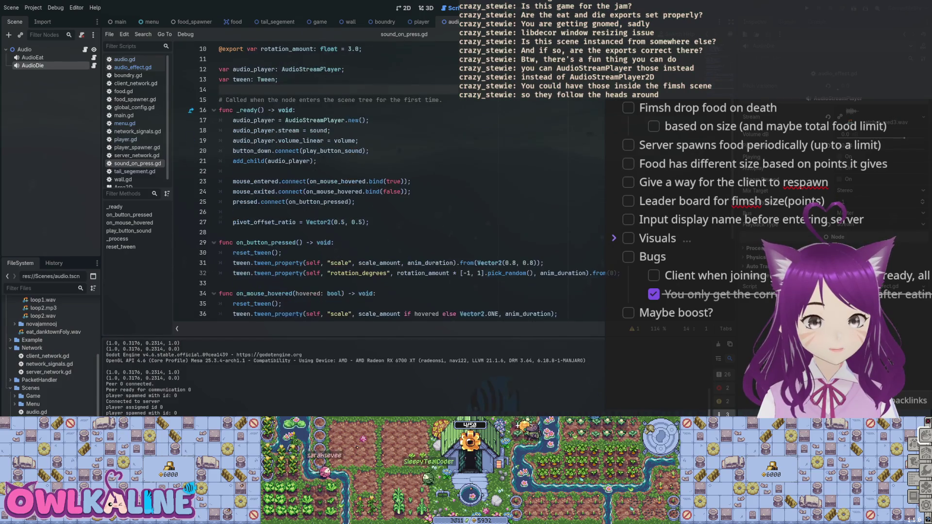
# Open audio_effect.gd, recheck both audio nodes, and select its old functions on lines 5–14.
pyautogui.click(132, 67)
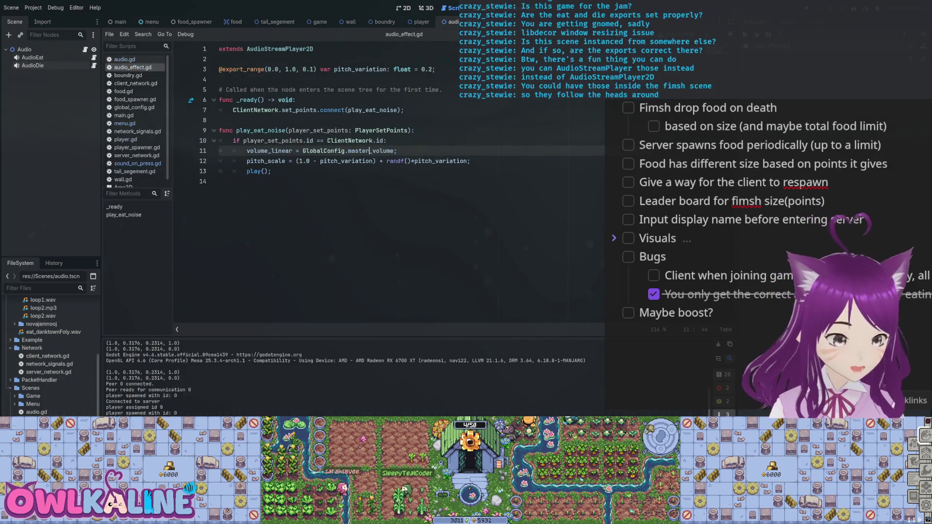
pyautogui.click(33, 66)
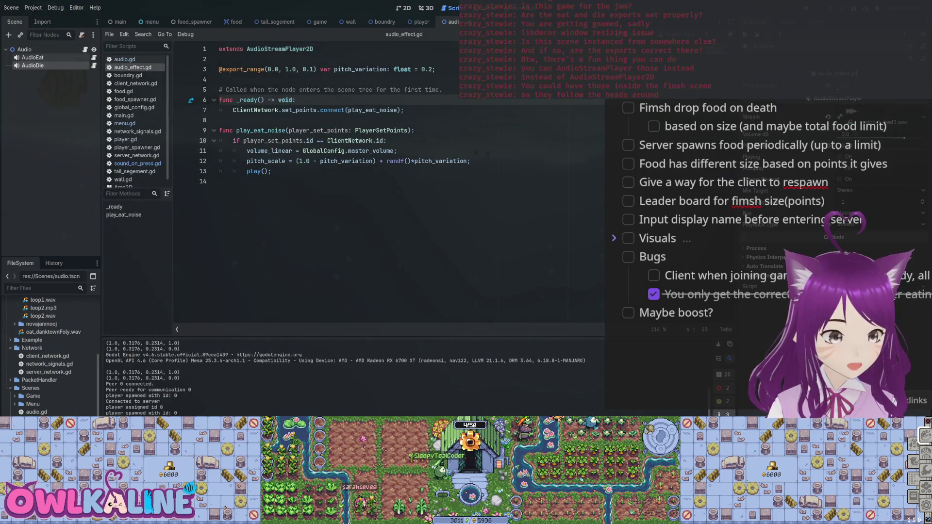
pyautogui.click(33, 57)
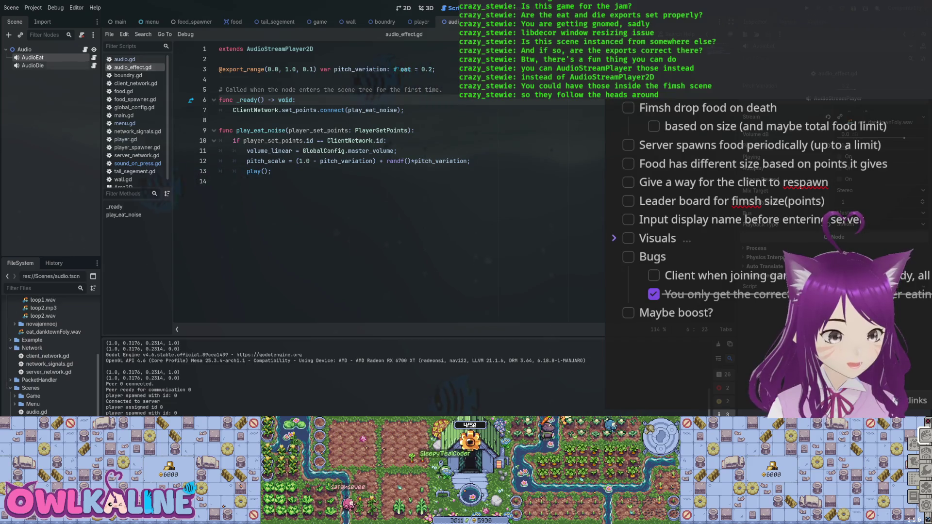
pyautogui.click(33, 65)
pyautogui.moveTo(228, 181)
pyautogui.mouseDown()
pyautogui.moveTo(221, 49)
pyautogui.moveTo(222, 90)
pyautogui.mouseUp()
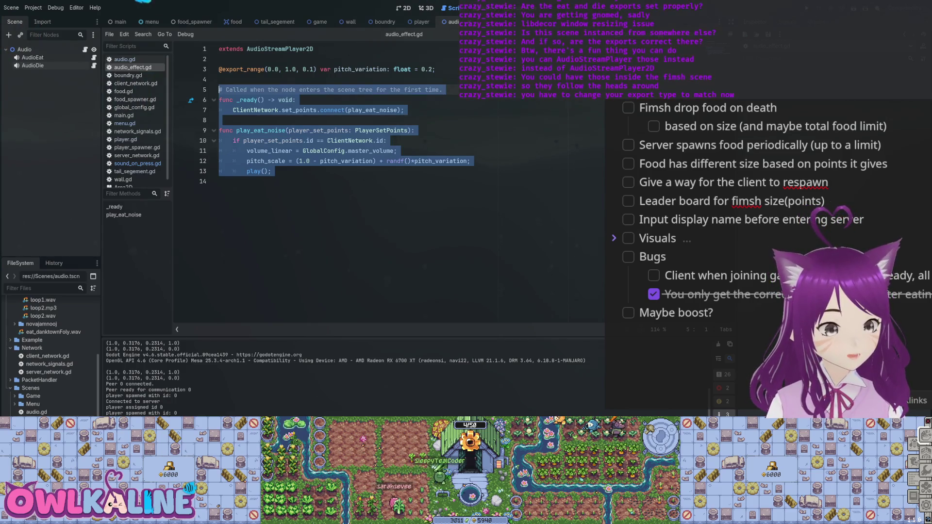
# Edit the pitch_variation export, delete the old eat-noise functions below it, and save audio_effect.gd.
pyautogui.click(313, 69)
pyautogui.press('BackSpace')
pyautogui.press('BackSpace')
pyautogui.write('.1')
pyautogui.moveTo(228, 181); pyautogui.dragTo(437, 69)
pyautogui.press('BackSpace')
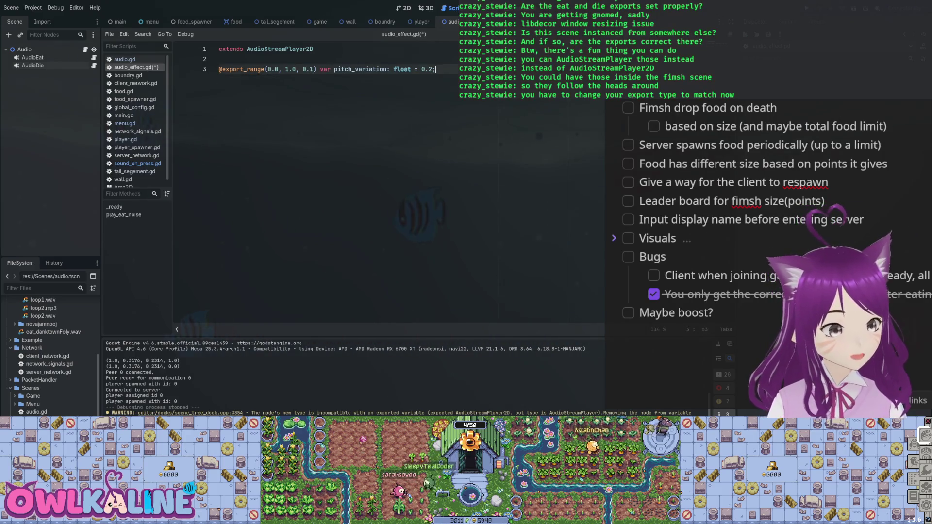
pyautogui.hotkey('ctrl', 's')
# Open audio.gd and review the AudioEat and AudioDie nodes, signal connections and play_die_noise handler.
pyautogui.click(32, 58)
pyautogui.click(243, 80)
pyautogui.click(24, 49)
pyautogui.click(124, 59)
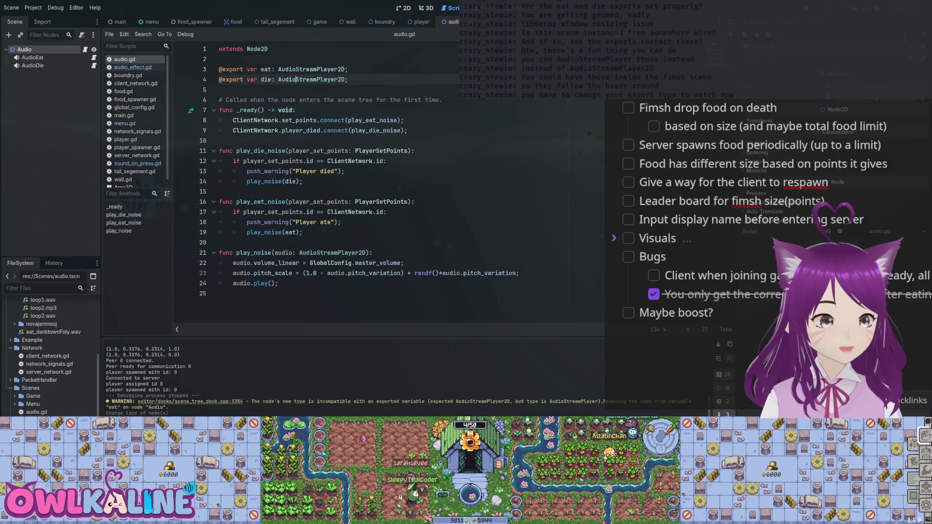
pyautogui.click(387, 212)
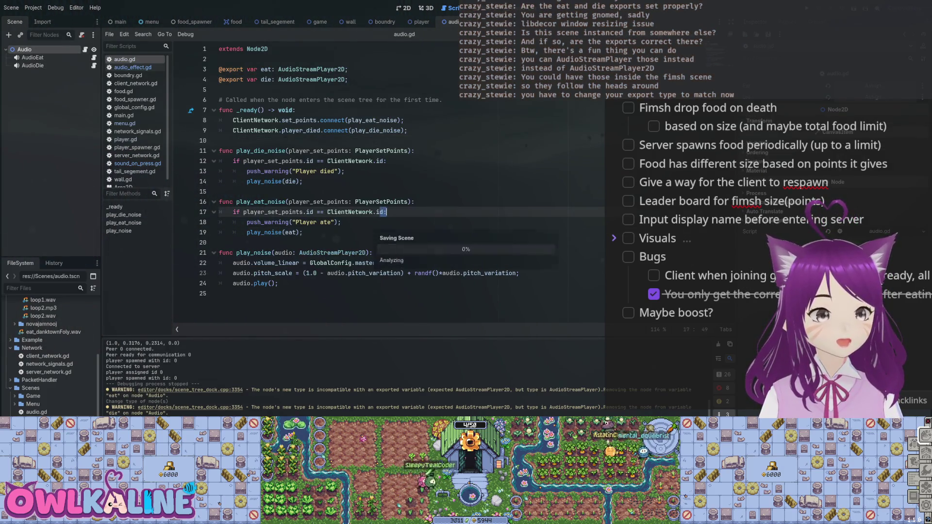
pyautogui.click(32, 57)
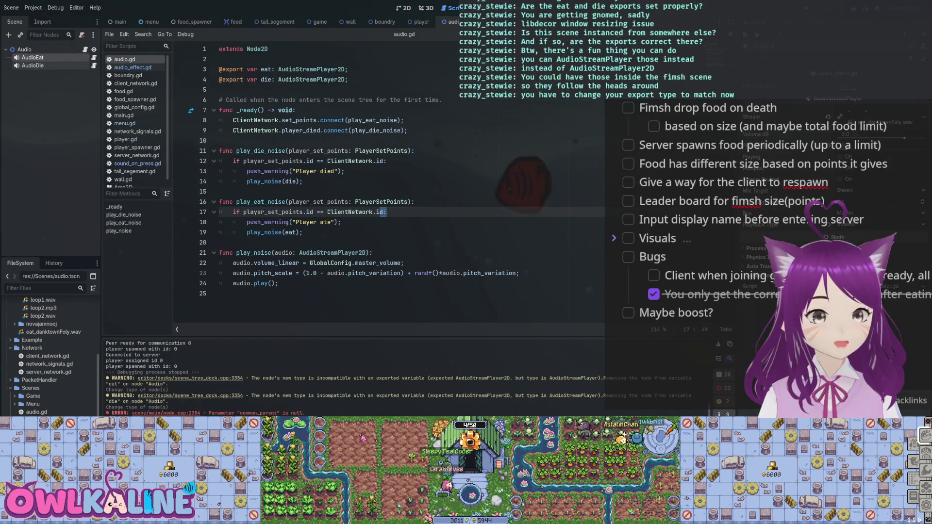
pyautogui.click(33, 65)
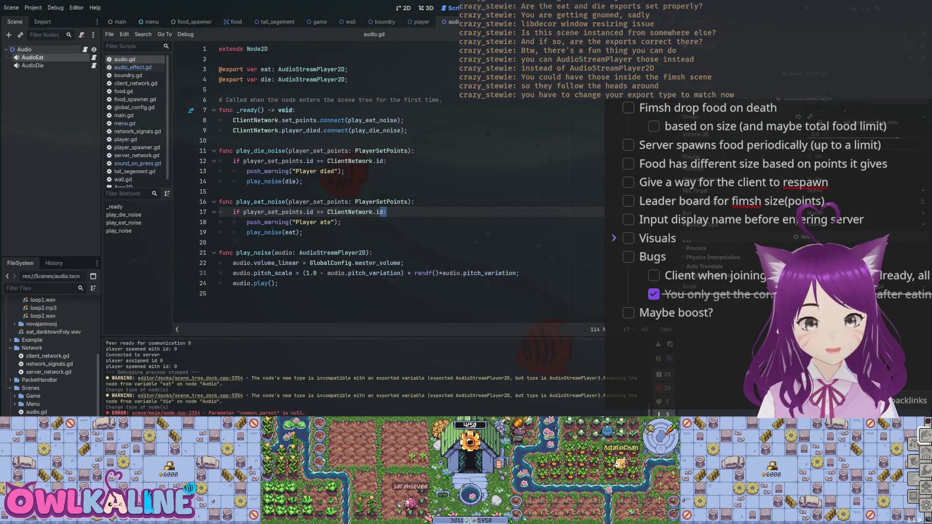
pyautogui.click(25, 49)
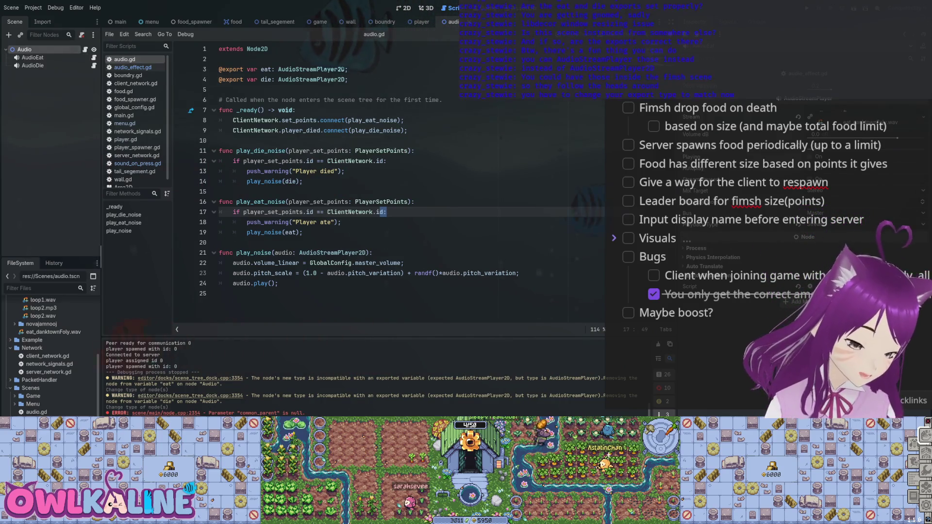
pyautogui.press('Up')
pyautogui.press('Up')
pyautogui.press('Up')
pyautogui.press('Up')
pyautogui.press('Up')
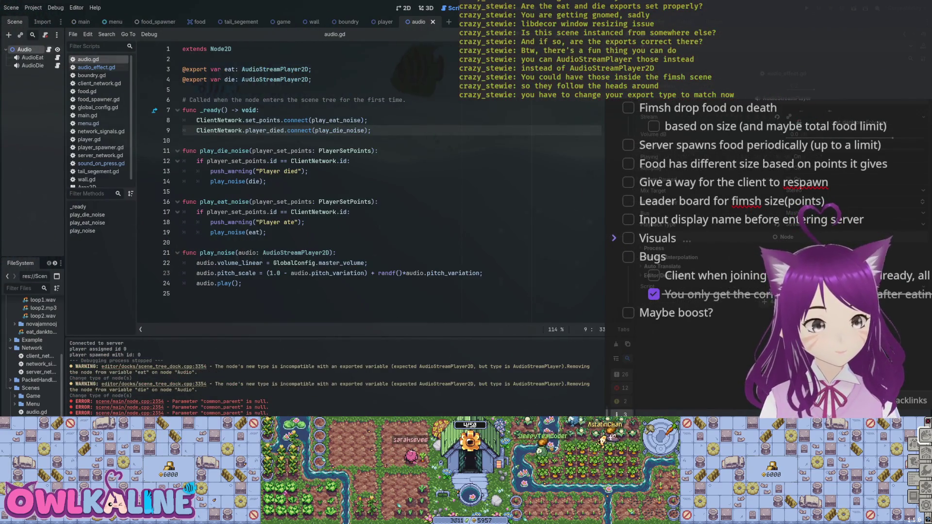
pyautogui.hotkey('shift', 'Home')
pyautogui.hotkey('shift', 'Up')
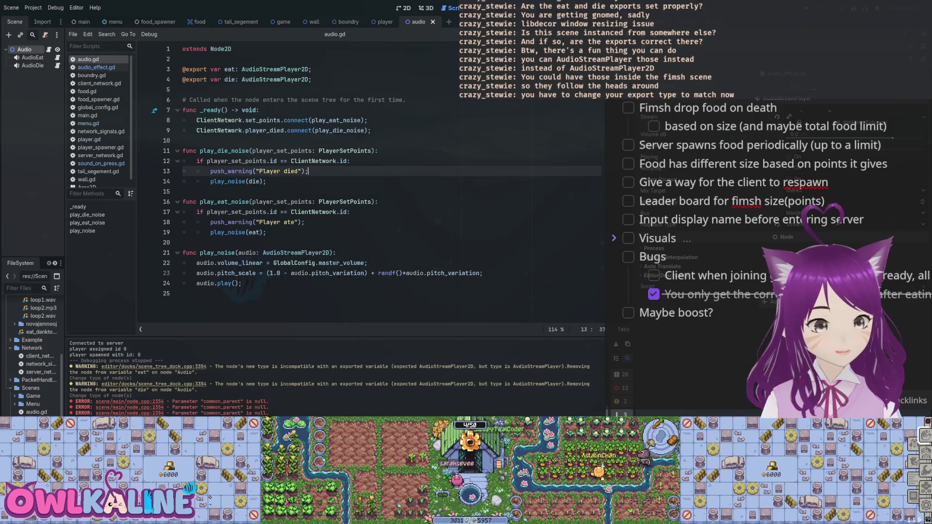
pyautogui.click(371, 130)
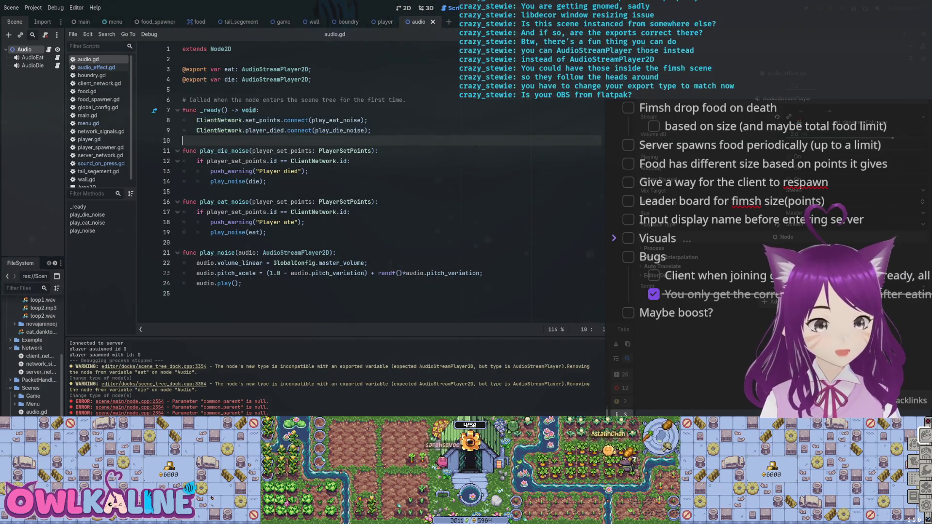
pyautogui.click(377, 150)
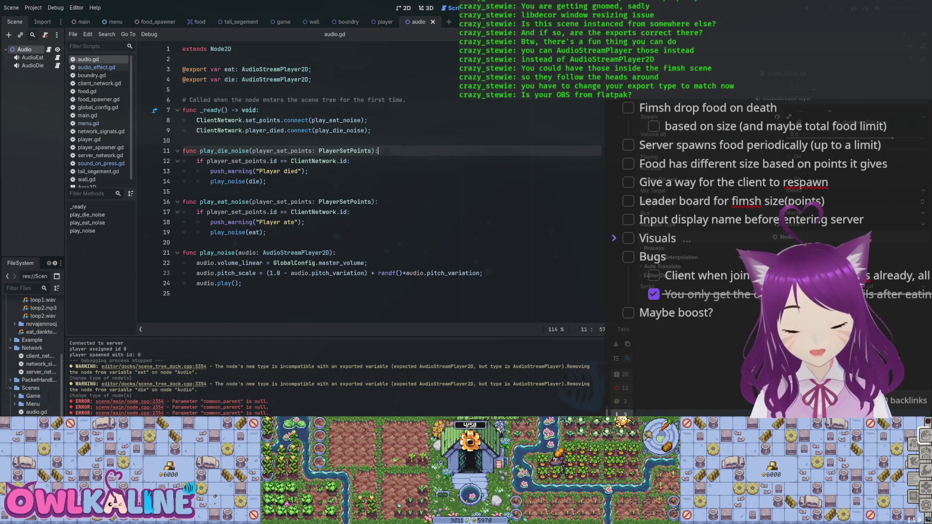
# Leave audio.gd and bring up the main scene tab.
pyautogui.click(368, 120)
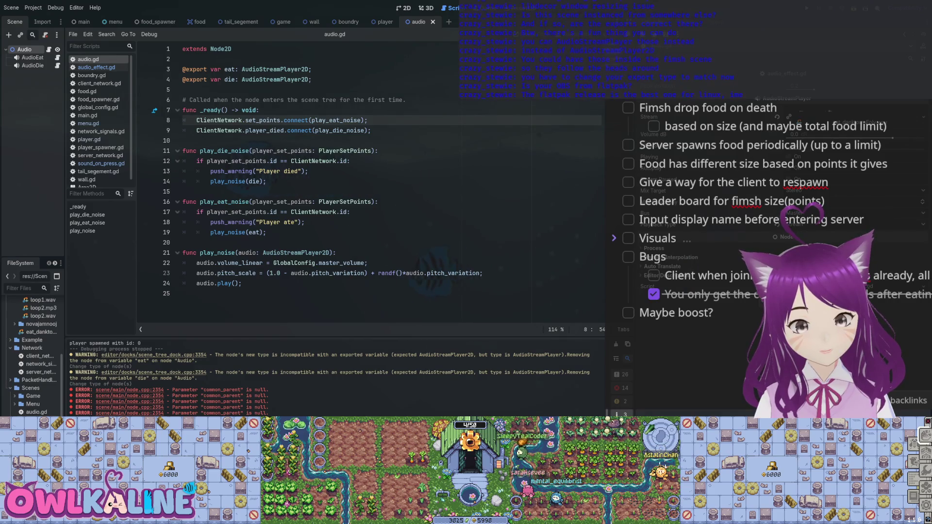
pyautogui.hotkey('ctrl', 'Tab')
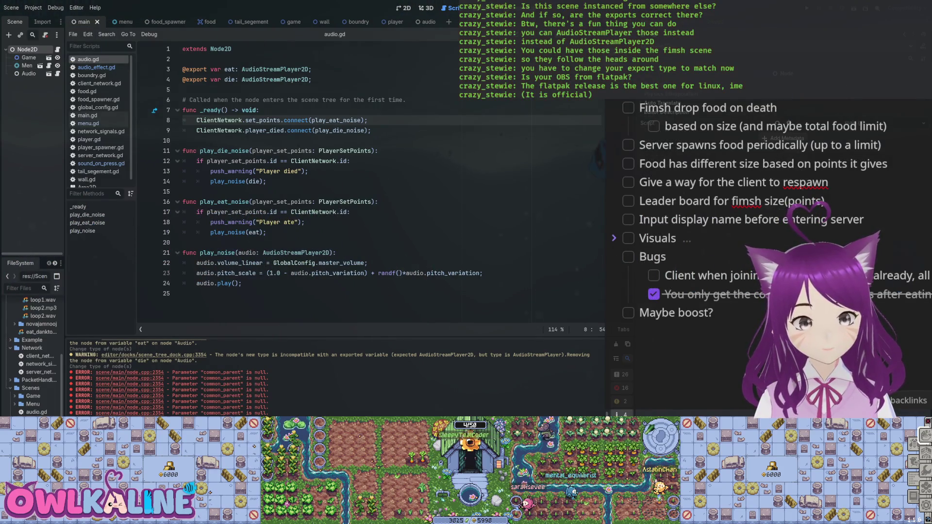
# Zoom into the main scene's 2D canvas and run the project with F5.
pyautogui.hotkey('ctrl', 'F1')
pyautogui.scroll(-3, 330, 90)
pyautogui.scroll(1, 330, 90)
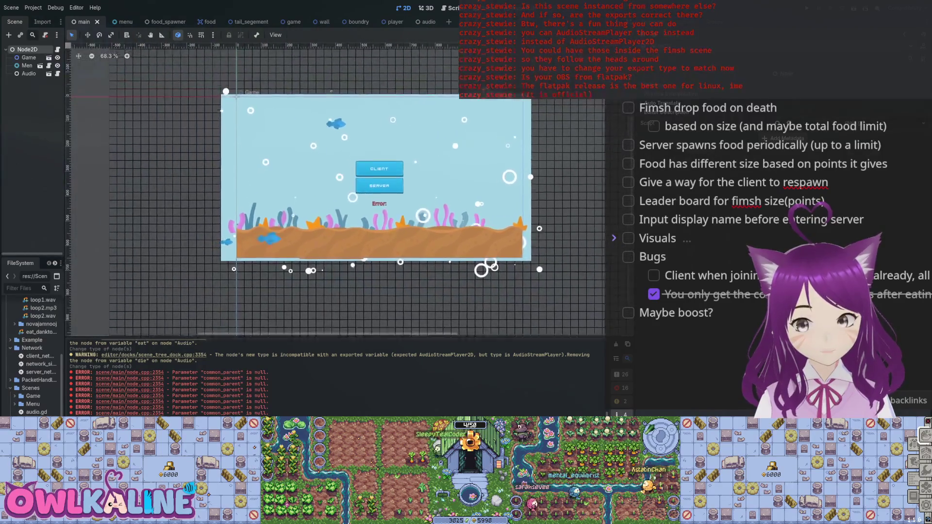
pyautogui.scroll(3, 347, 168)
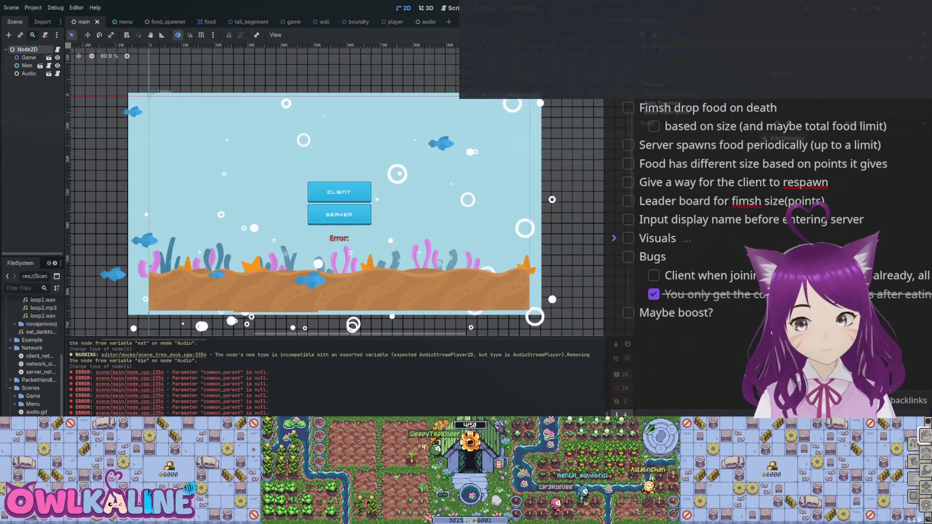
pyautogui.scroll(2, 335, 190)
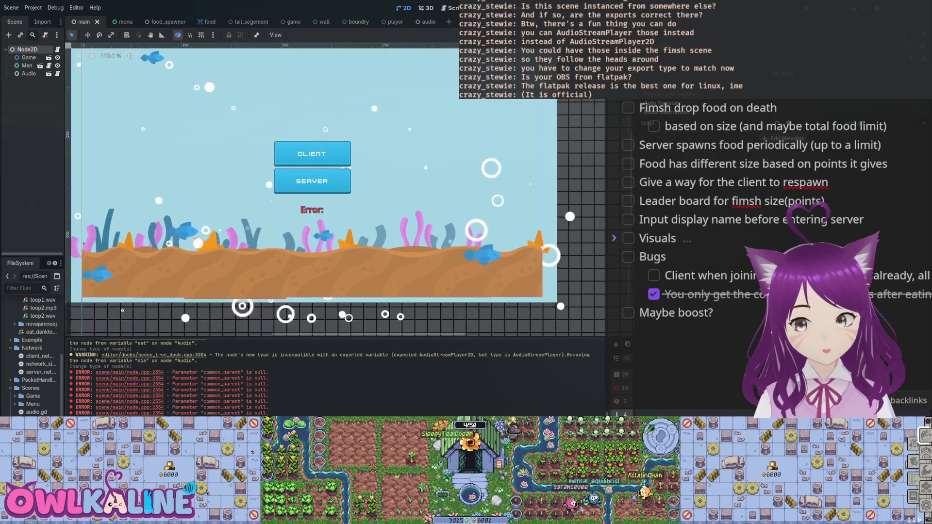
pyautogui.scroll(3, 199, 132)
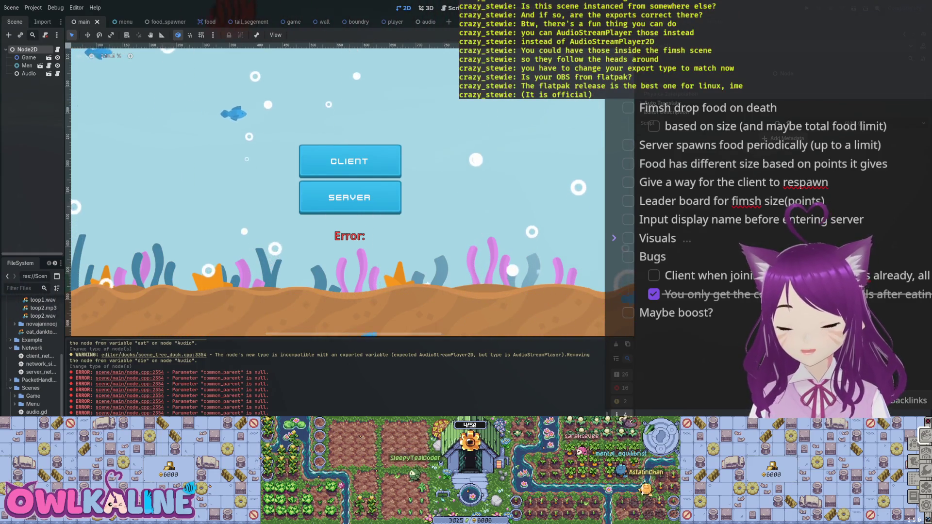
pyautogui.scroll(2, 482, 136)
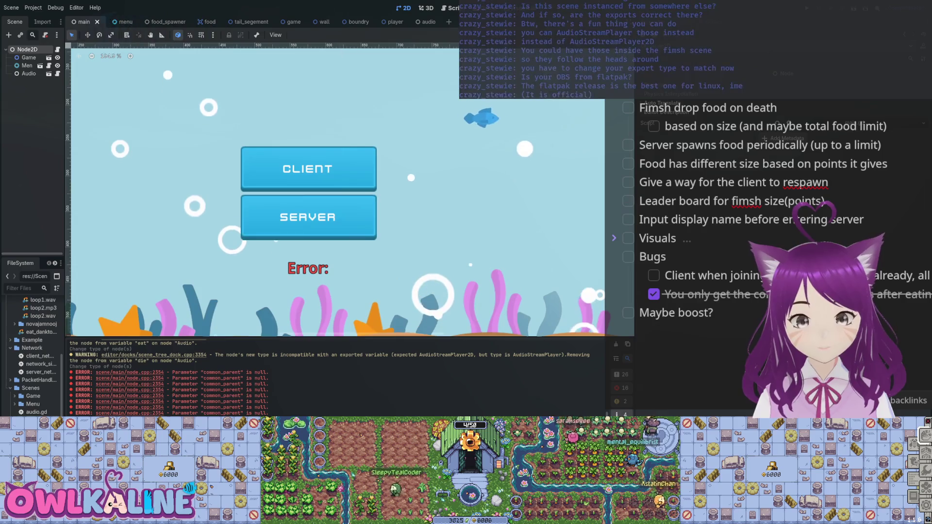
pyautogui.scroll(4, 300, 235)
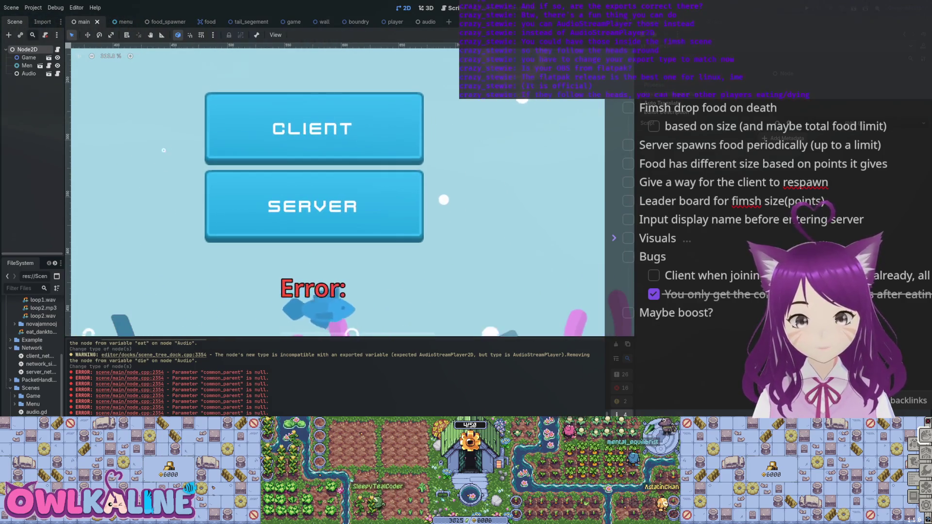
pyautogui.scroll(2, 325, 168)
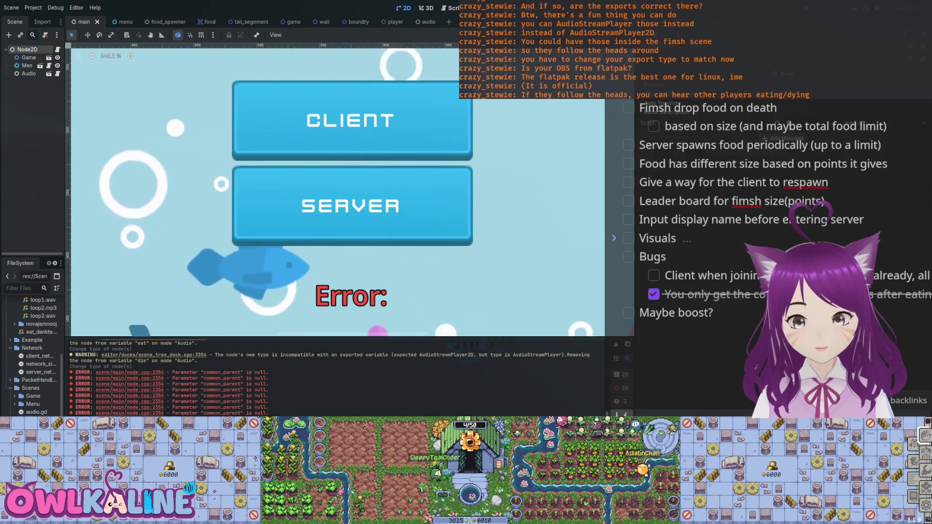
pyautogui.press('F5')
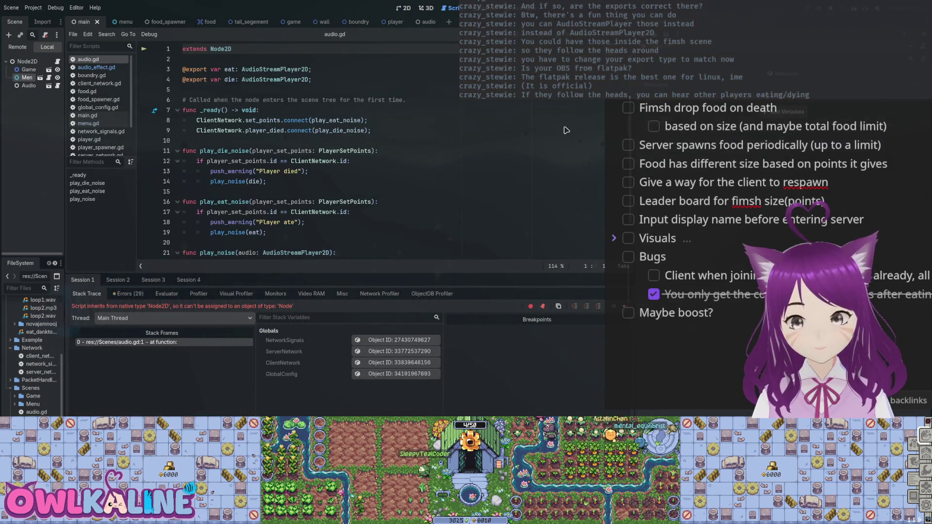
# Stop the running game and open audio_effect.gd to check its base class.
pyautogui.press('F8')
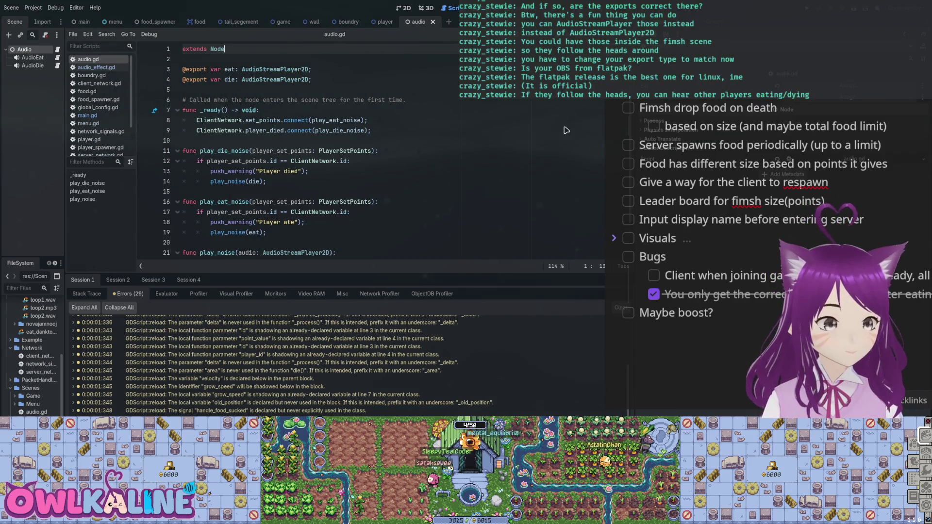
pyautogui.click(270, 69)
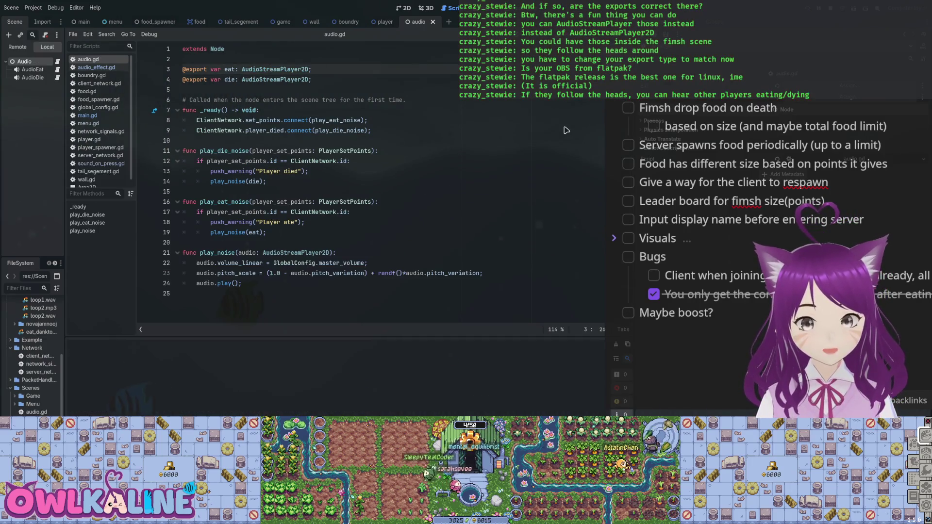
pyautogui.click(96, 67)
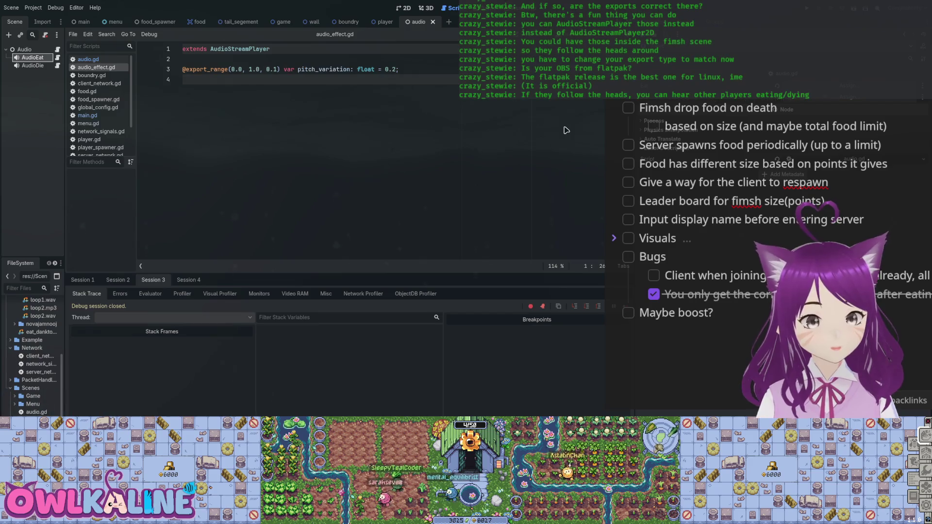
# Change audio.gd's eat, die and play_noise types to AudioStreamPlayer, save, and rerun the game.
pyautogui.hotkey('alt', 'Left')
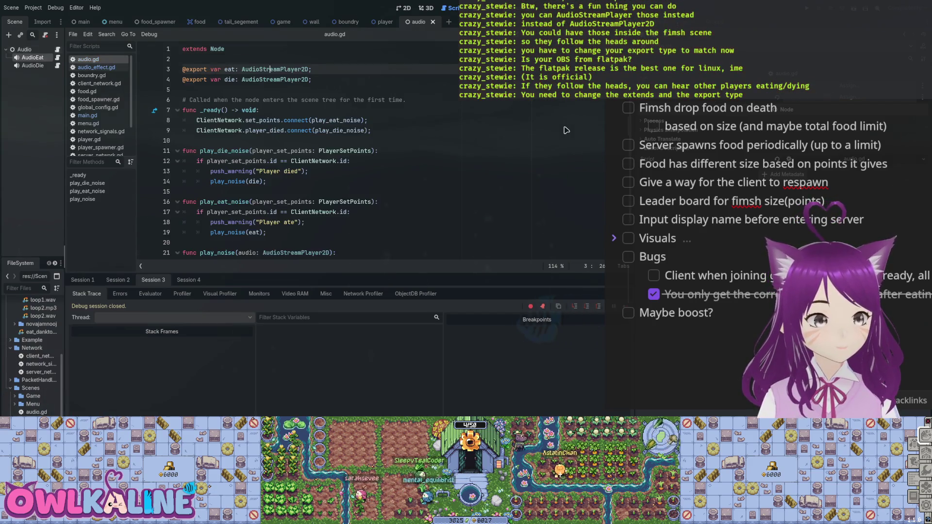
pyautogui.press('BackSpace')
pyautogui.press('Down')
pyautogui.press('Delete')
pyautogui.press('Delete')
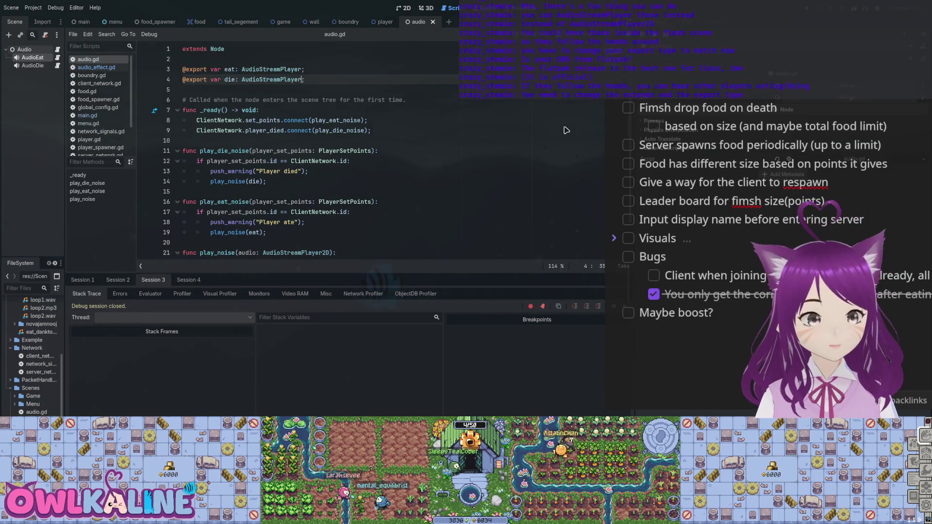
pyautogui.click(339, 119)
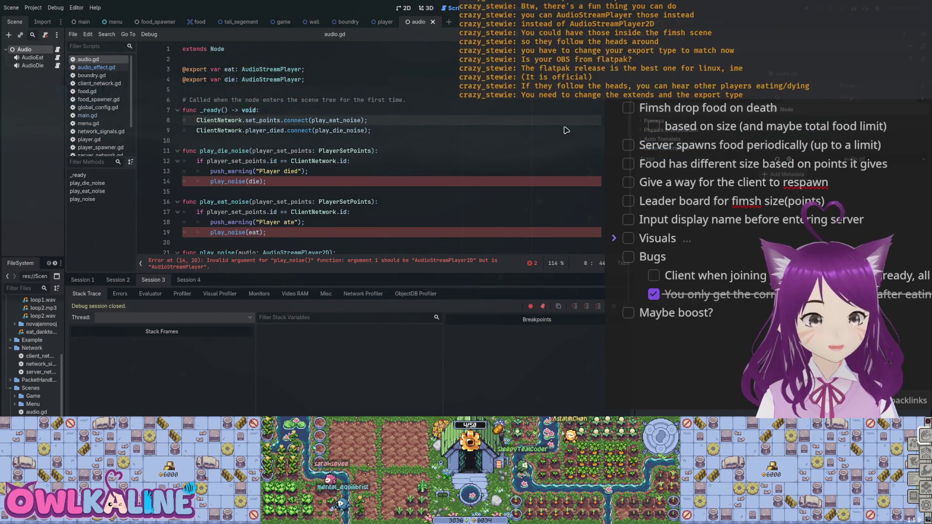
pyautogui.scroll(-1, 566, 130)
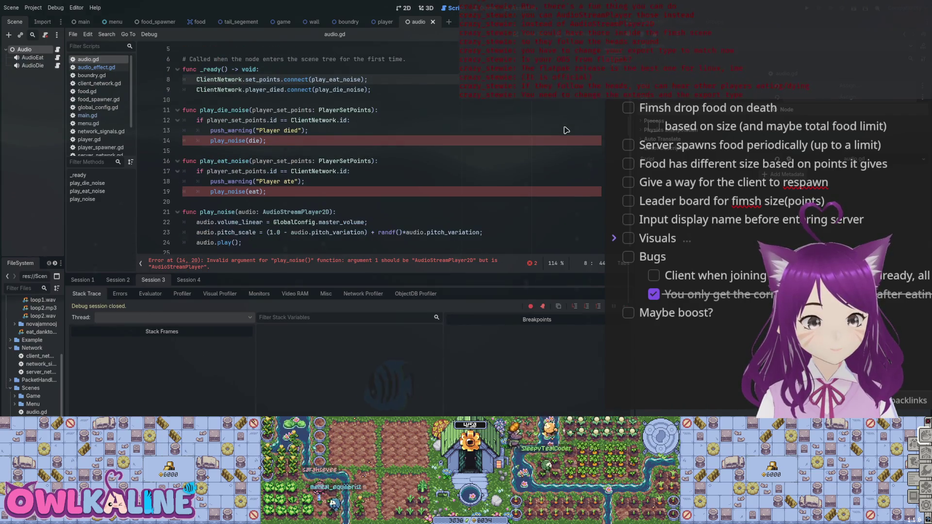
pyautogui.click(327, 212)
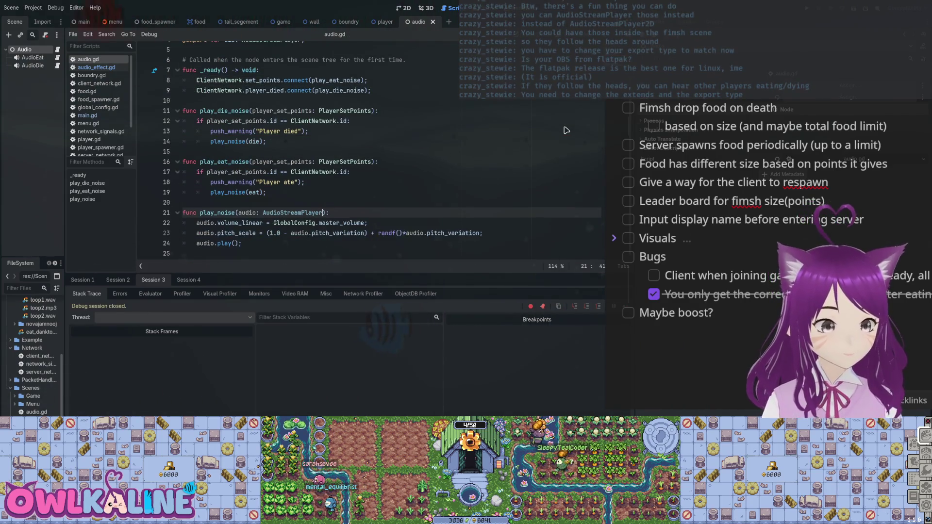
pyautogui.scroll(1, 566, 130)
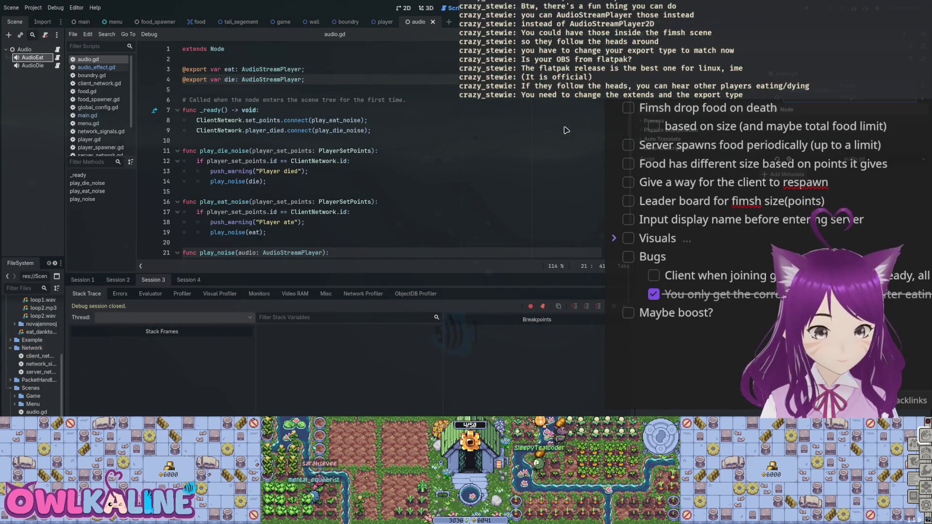
pyautogui.hotkey('ctrl', 's')
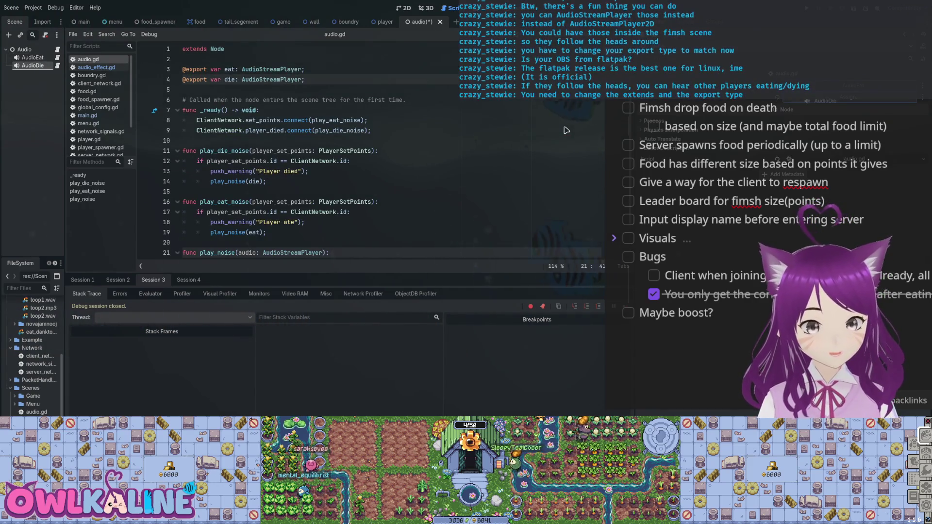
pyautogui.press('F5')
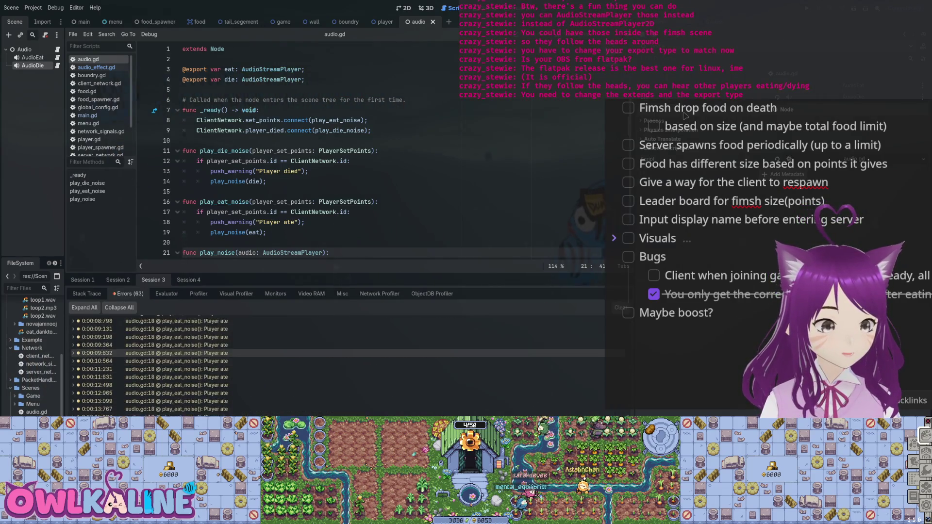
pyautogui.click(89, 139)
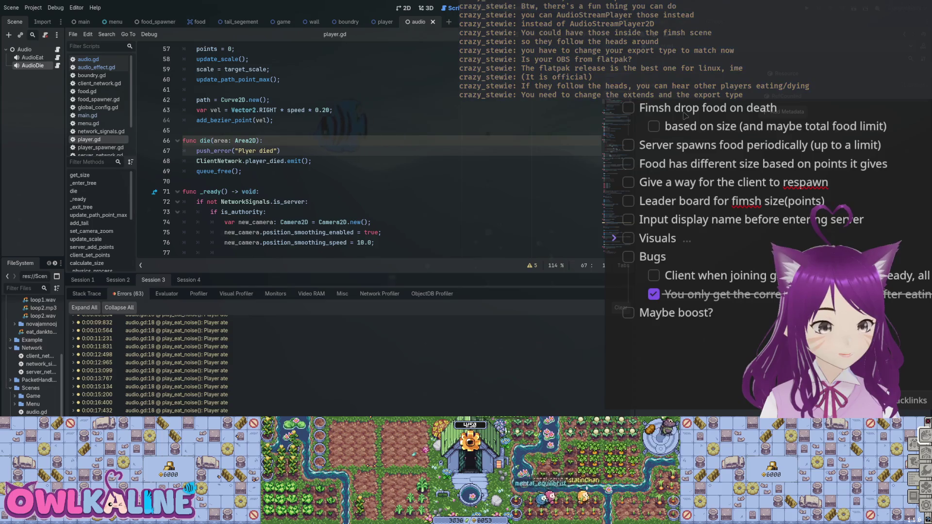
pyautogui.press('Down')
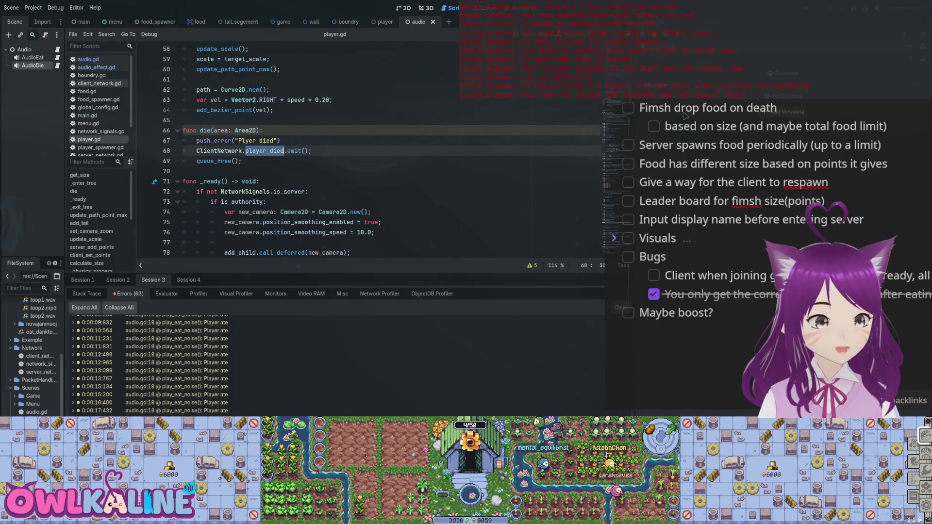
pyautogui.scroll(5, 34, 359)
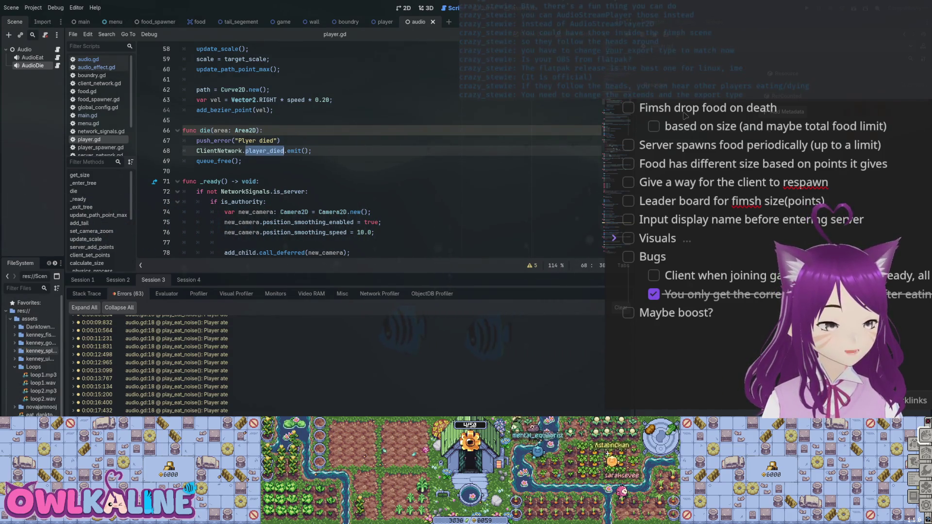
pyautogui.keyDown('ctrl'); pyautogui.click(265, 150); pyautogui.keyUp('ctrl')
pyautogui.click(224, 130)
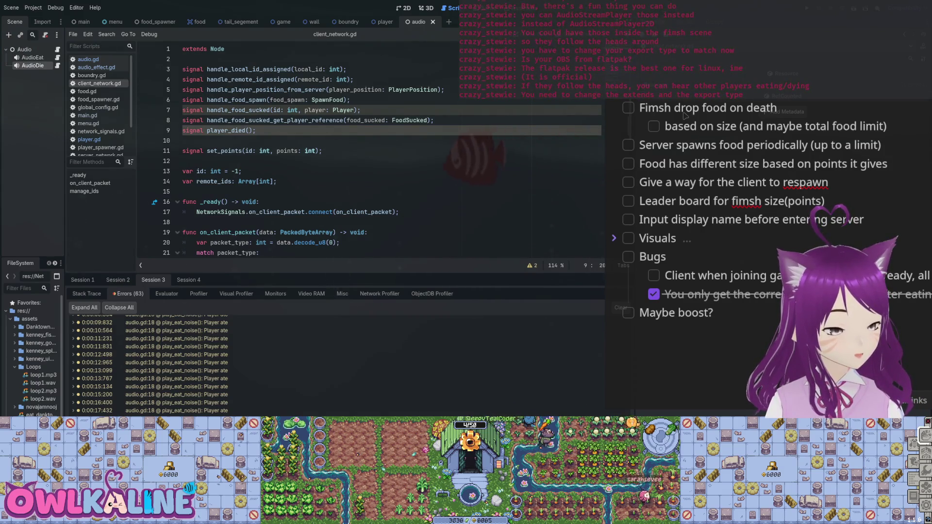
pyautogui.press('End')
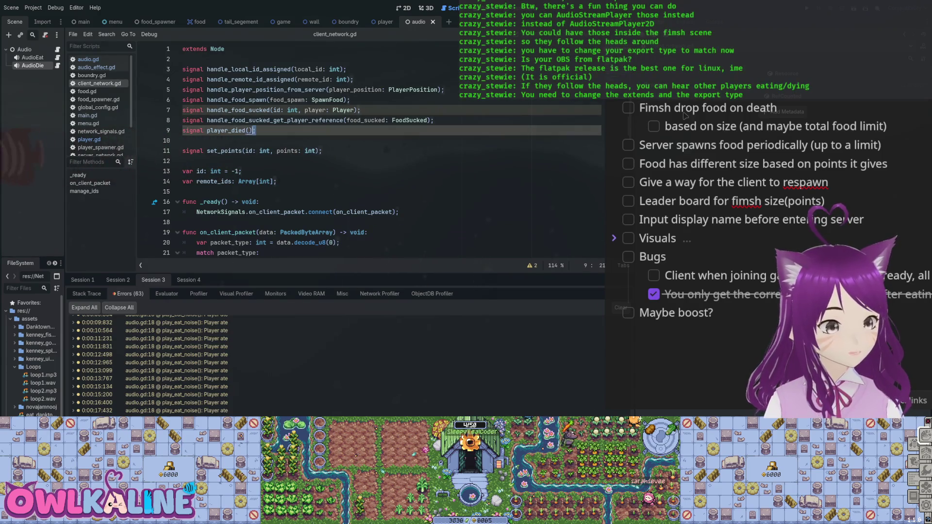
pyautogui.click(251, 130)
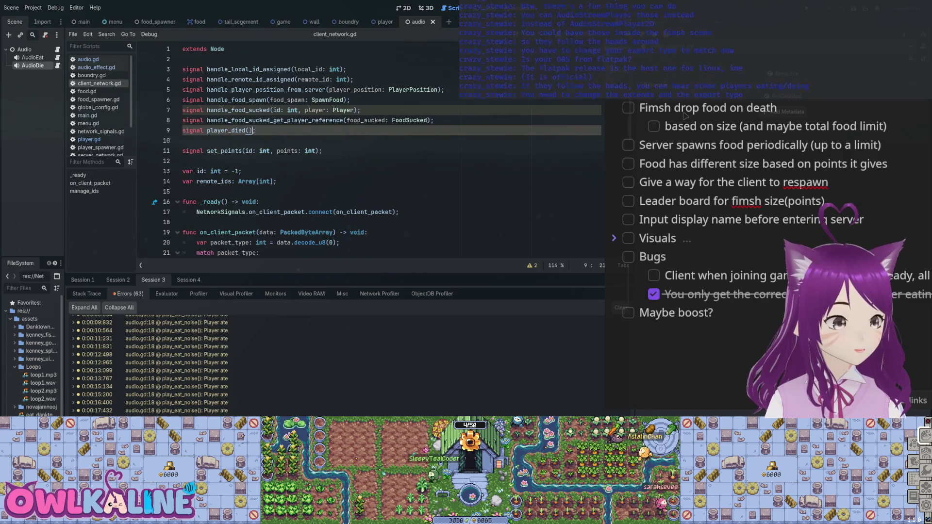
pyautogui.click(385, 21)
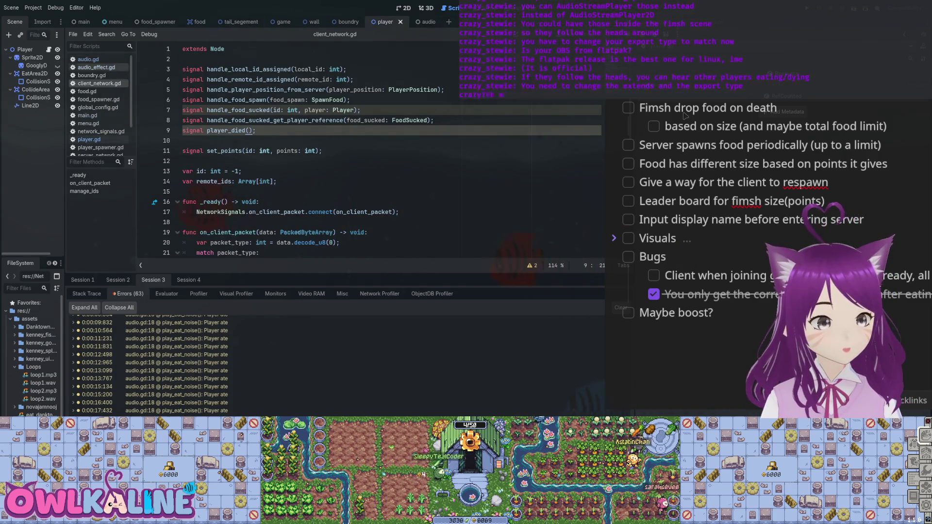
pyautogui.click(257, 150)
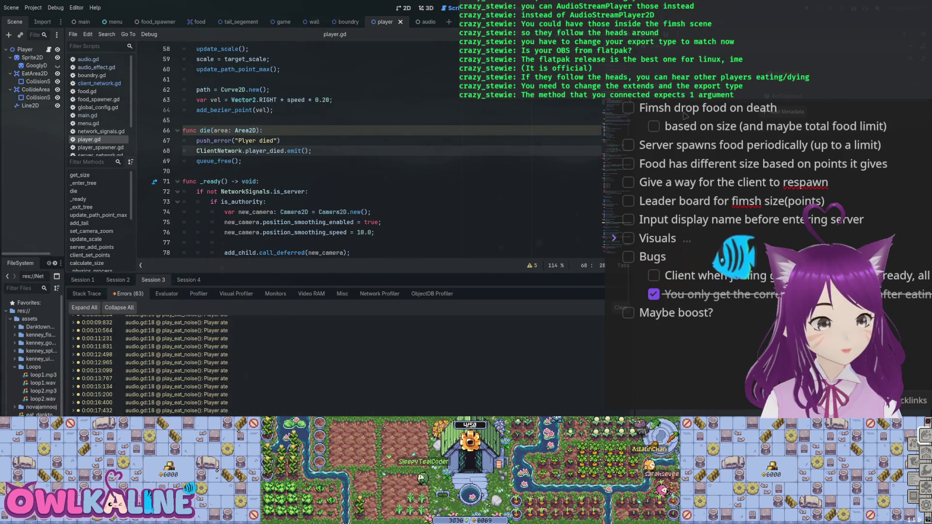
pyautogui.press('End')
pyautogui.hotkey('shift', 'Home')
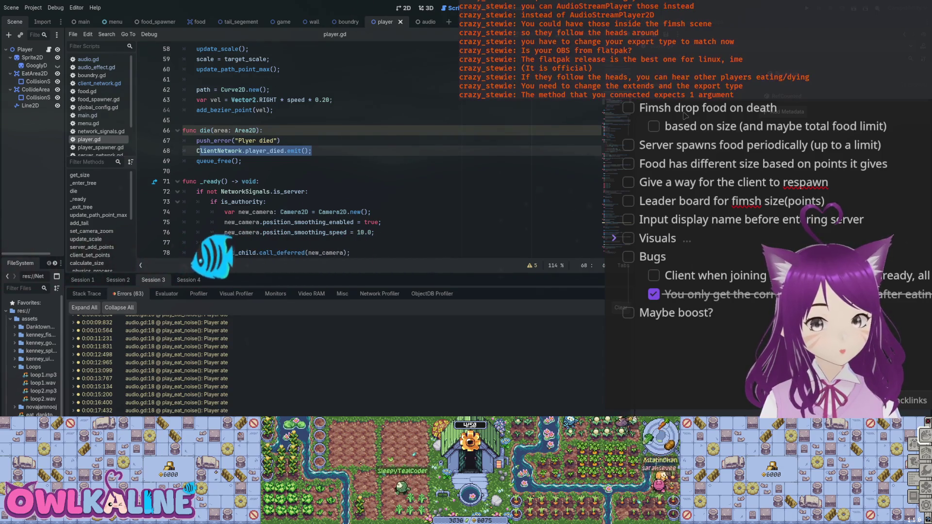
pyautogui.click(241, 161)
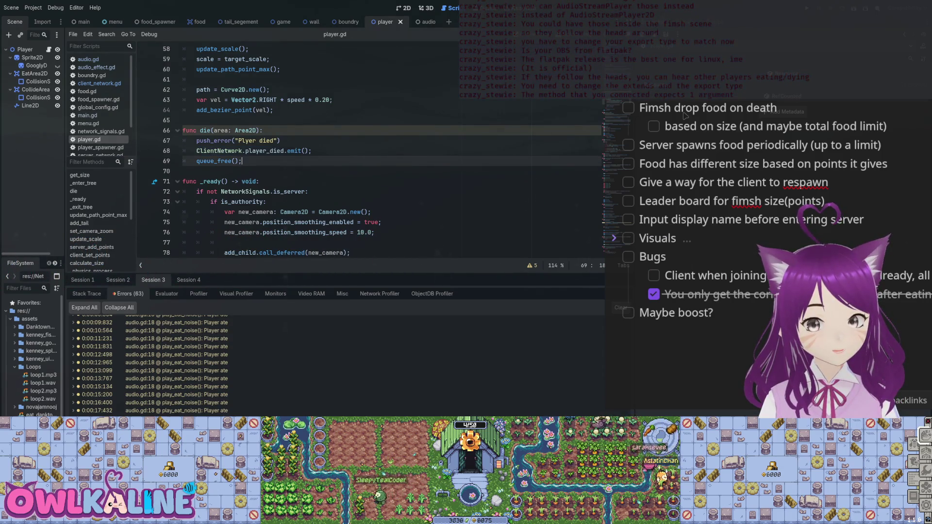
pyautogui.hotkey('ctrl', 'Tab')
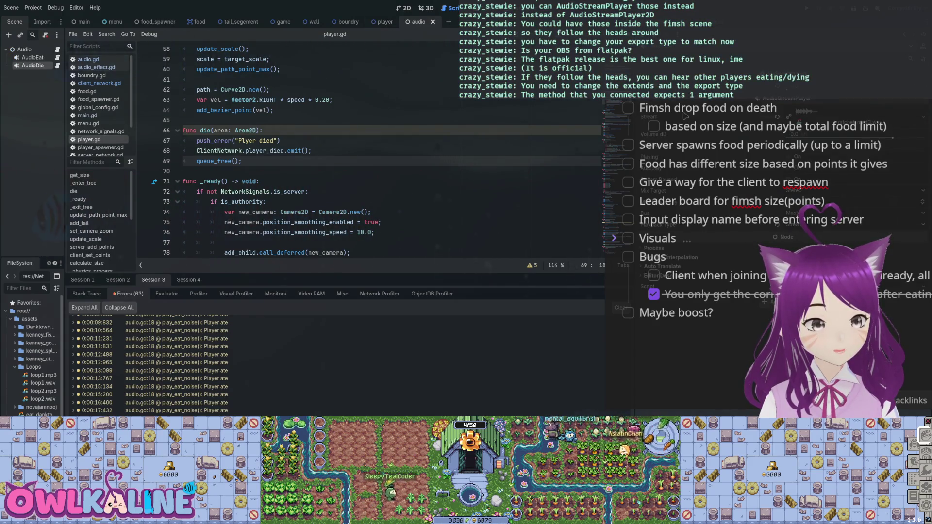
pyautogui.scroll(8, 369, 150)
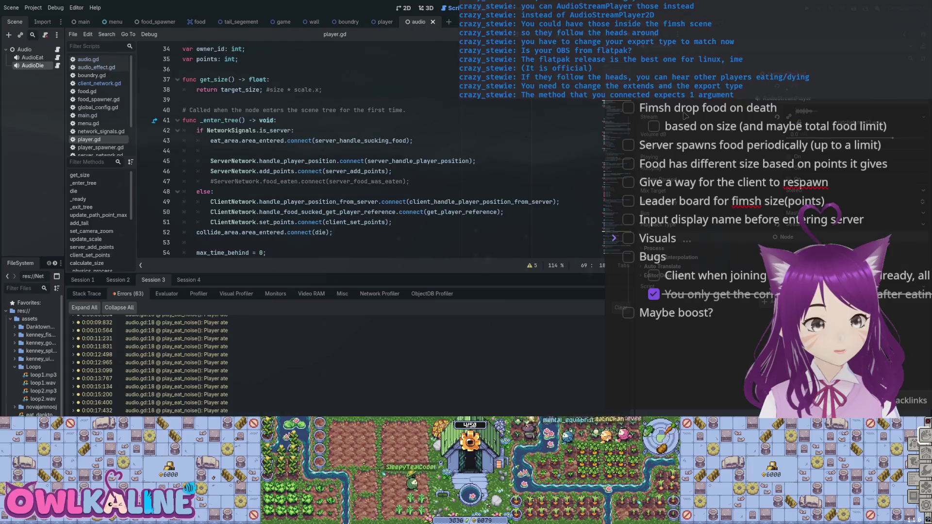
pyautogui.scroll(4, 369, 150)
pyautogui.scroll(-11, 369, 150)
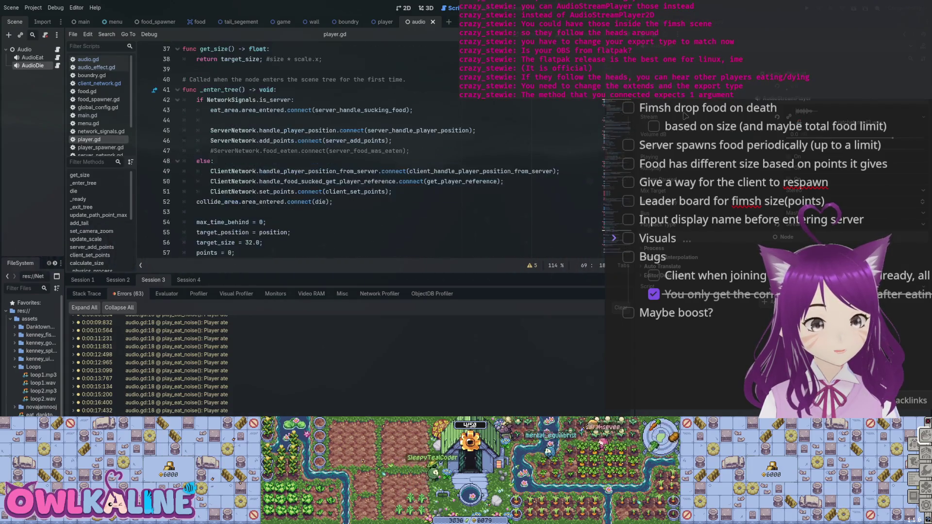
pyautogui.scroll(-5, 340, 151)
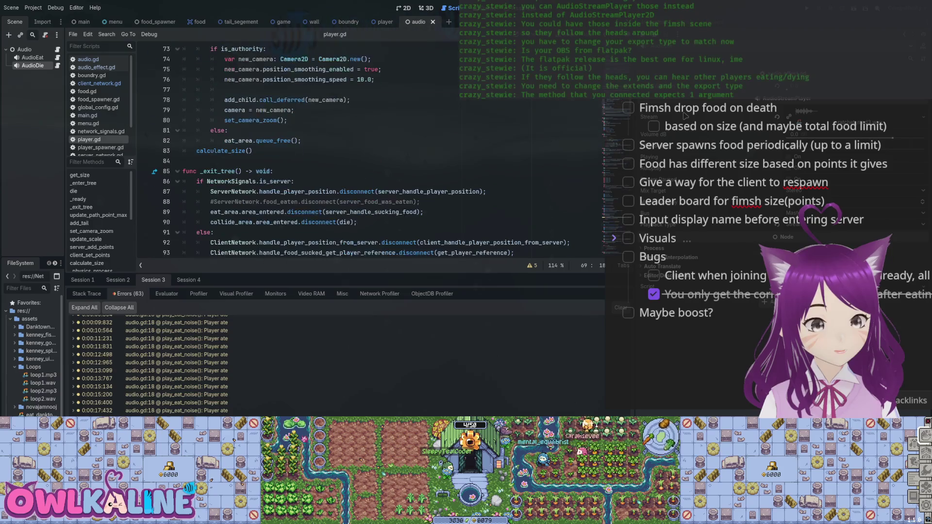
pyautogui.hotkey('alt', 'Left')
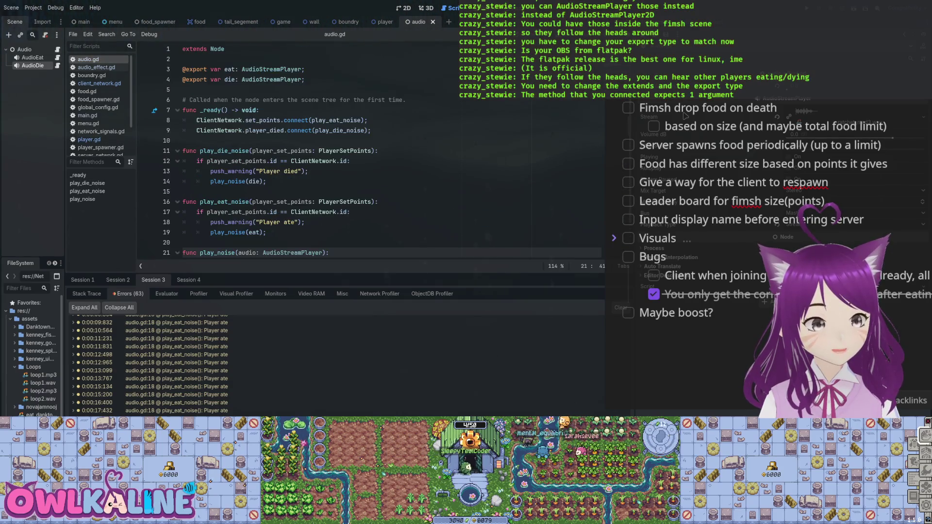
# Replace play_die_noise's player_set_points parameter with id: int in audio.gd and save.
pyautogui.click(228, 120)
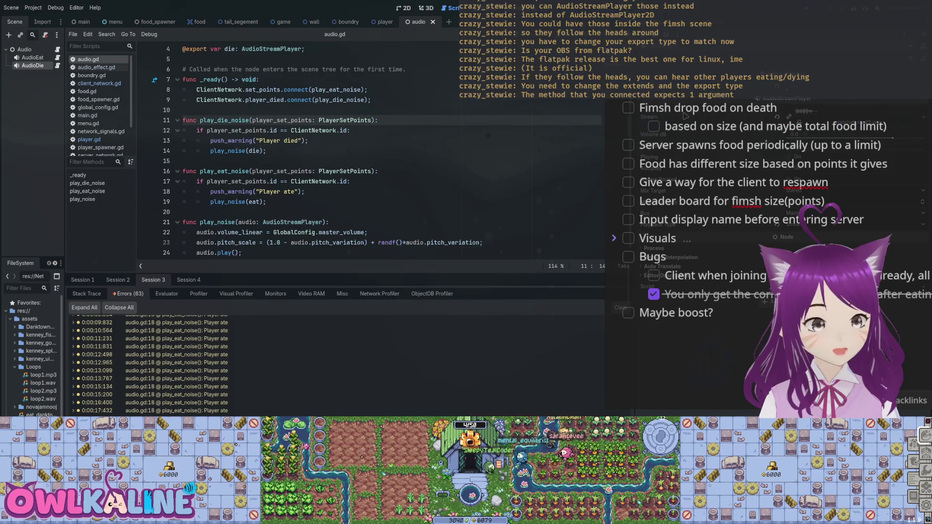
pyautogui.moveTo(252, 120); pyautogui.dragTo(354, 120)
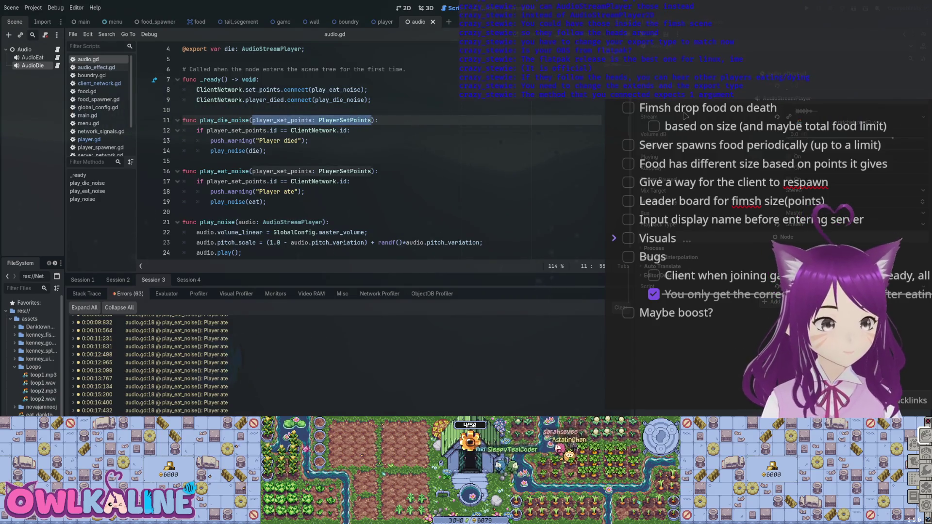
pyautogui.press('BackSpace')
pyautogui.press('F5')
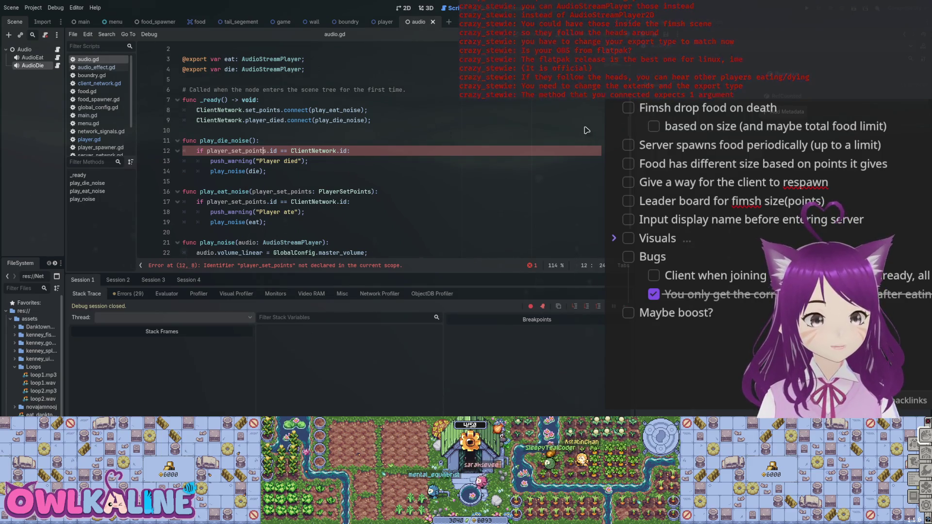
pyautogui.press('Left')
pyautogui.press('Left')
pyautogui.press('Left')
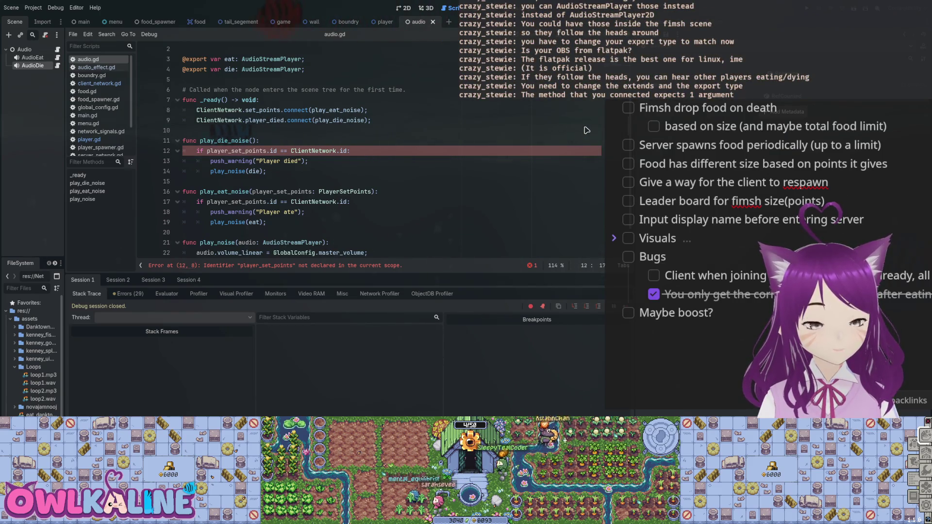
pyautogui.press('Up')
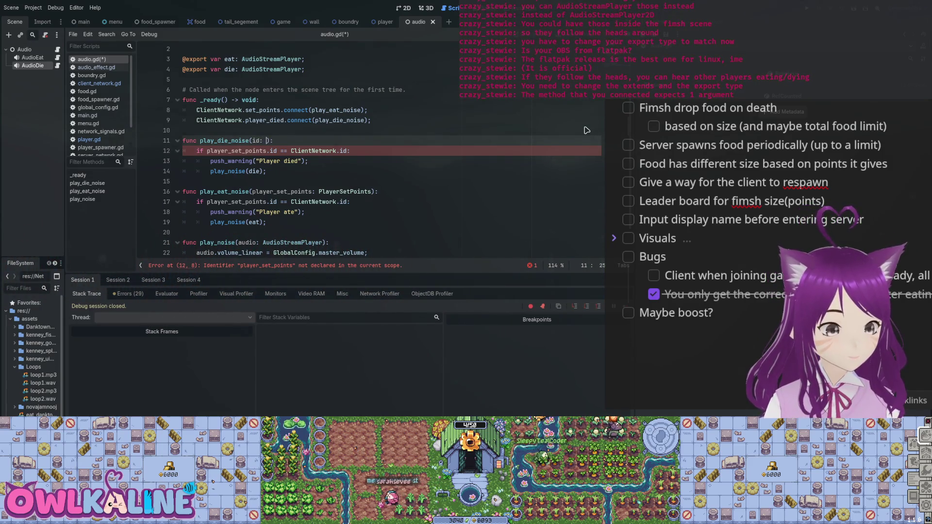
pyautogui.write('t')
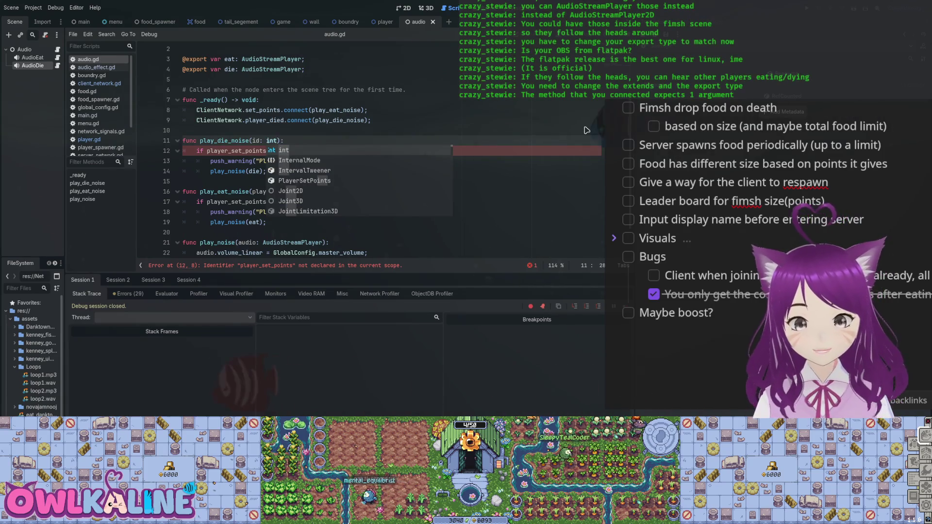
pyautogui.hotkey('ctrl', 's')
pyautogui.press('Up')
pyautogui.press('Up')
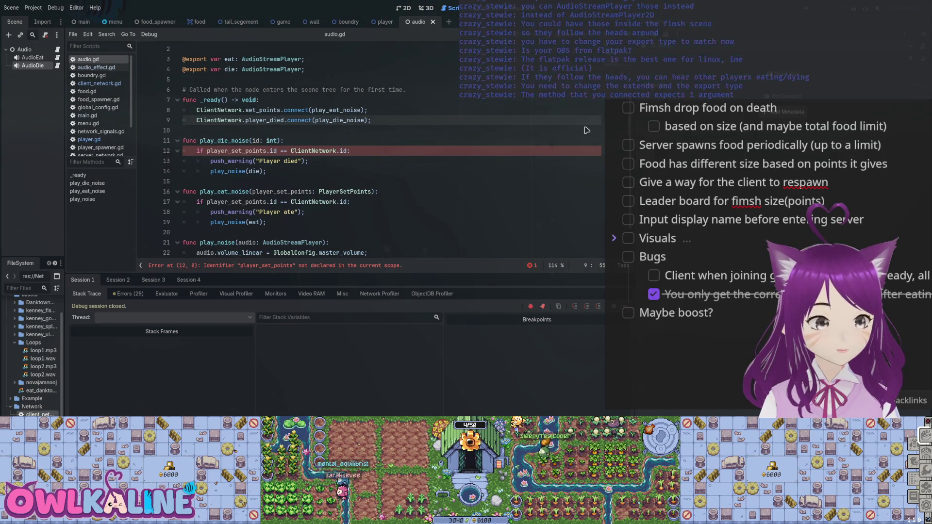
# Give the player_died signal an id: int parameter in the client network script.
pyautogui.hotkey('ctrl', 'Return')
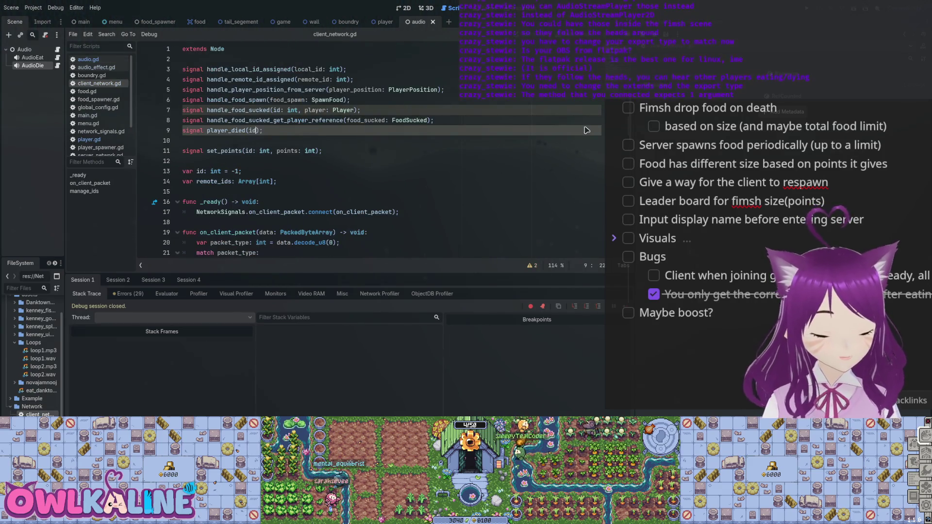
pyautogui.write('int')
pyautogui.press('Return')
pyautogui.press('Up')
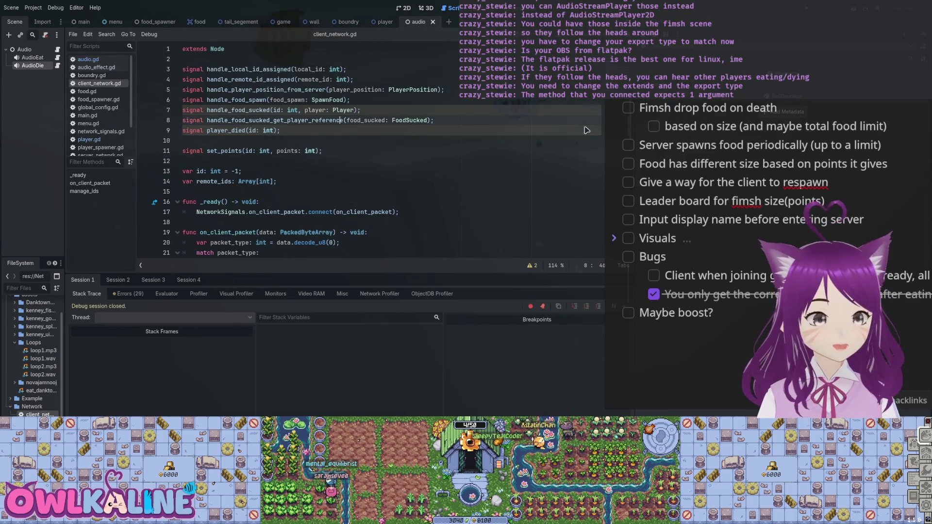
# Pass owner_id to player_died.emit() in player.gd's die function and run the game.
pyautogui.hotkey('ctrl', 'shift', 'Tab')
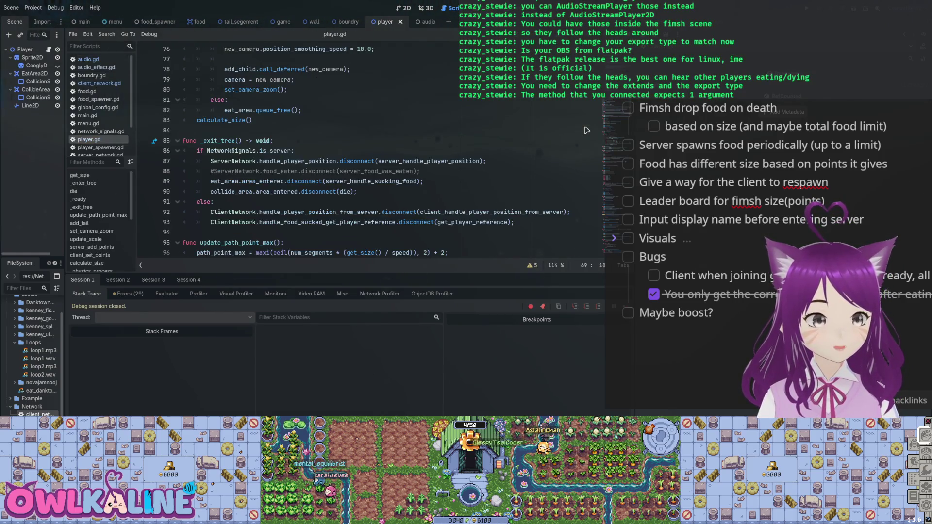
pyautogui.scroll(6, 586, 130)
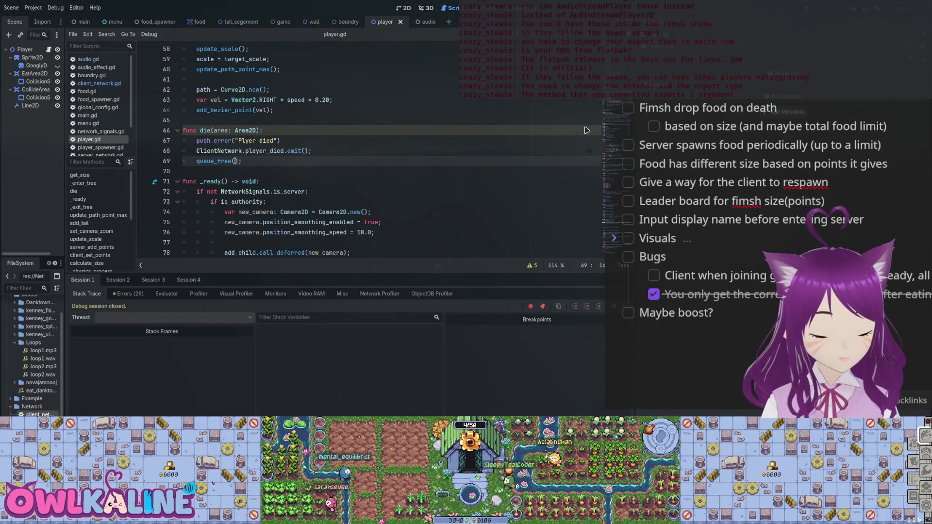
pyautogui.write('owner_id')
pyautogui.press('End')
pyautogui.press('Left')
pyautogui.press('Left')
pyautogui.press('BackSpace')
pyautogui.press('BackSpace')
pyautogui.press('BackSpace')
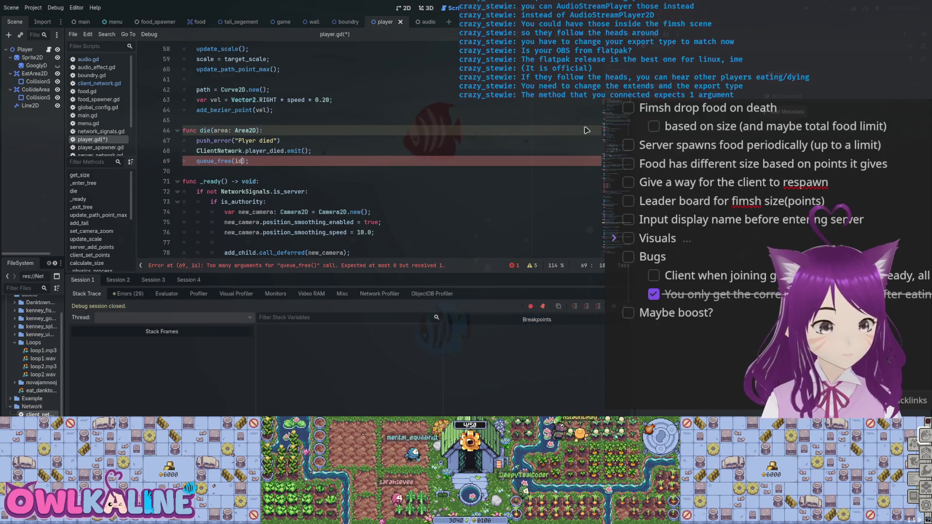
pyautogui.hotkey('ctrl', 'z')
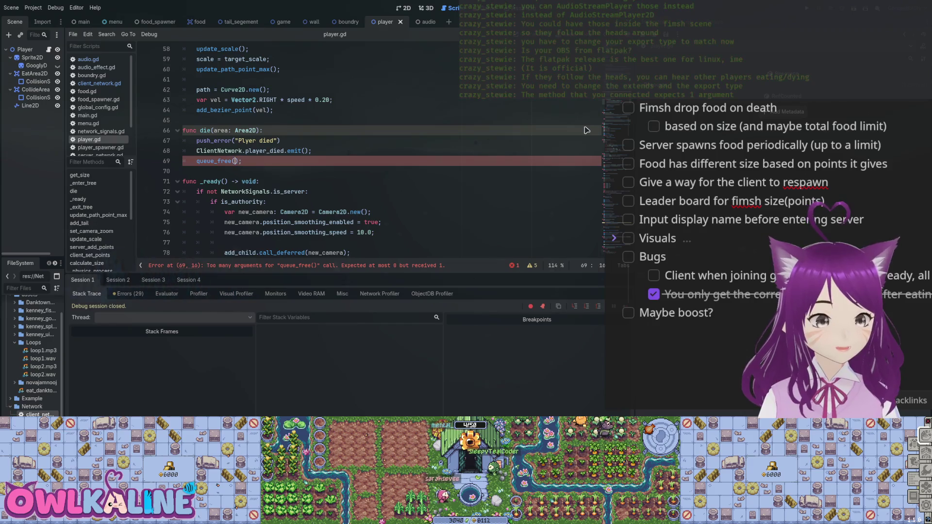
pyautogui.hotkey('ctrl', 'z')
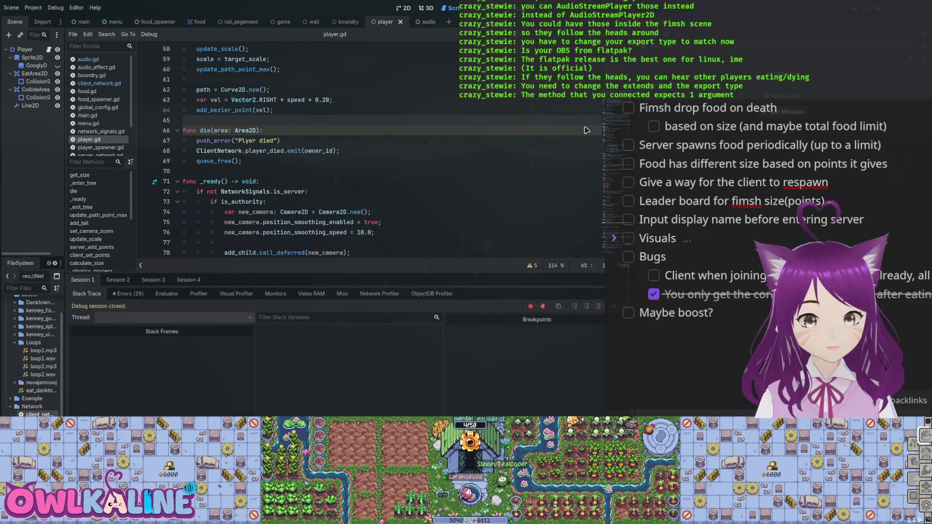
pyautogui.press('F5')
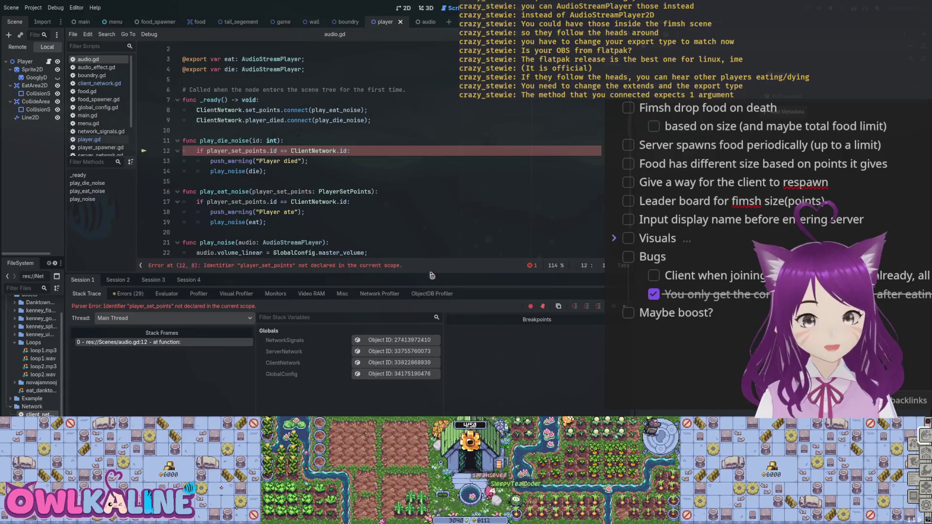
# Remove the undeclared 'player_set_points.' prefix on audio.gd line 12 and rerun the game.
pyautogui.press('F8')
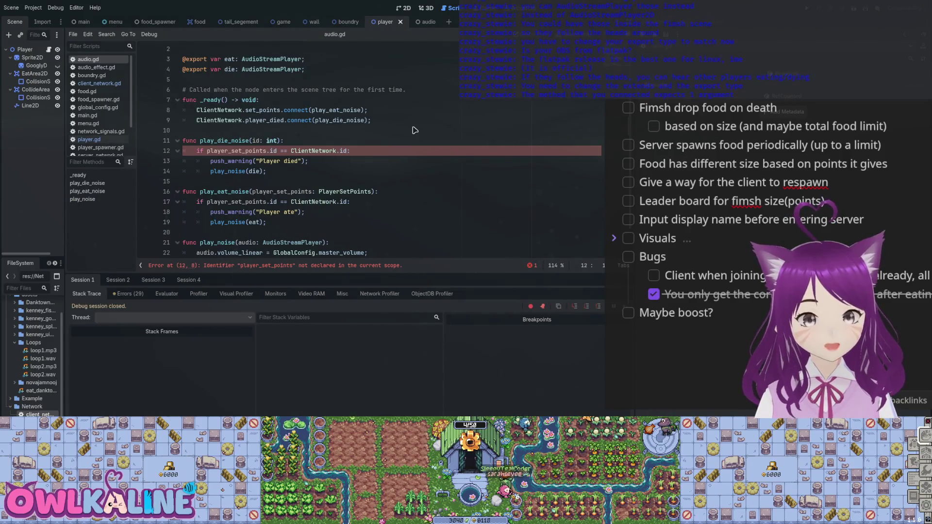
pyautogui.press('BackSpace')
pyautogui.press('Delete')
pyautogui.press('F5')
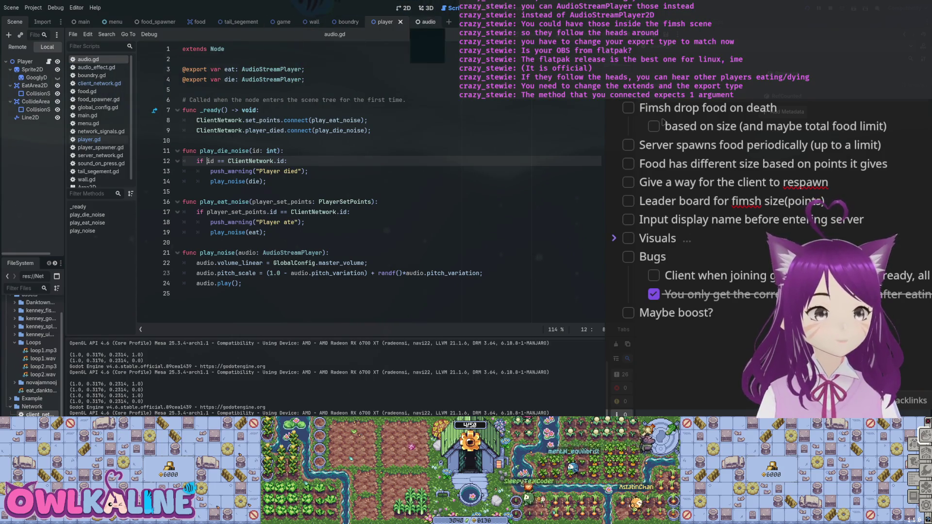
# Switch to the audio scene and inspect the AudioEat and AudioDie nodes.
pyautogui.hotkey('ctrl', 'Tab')
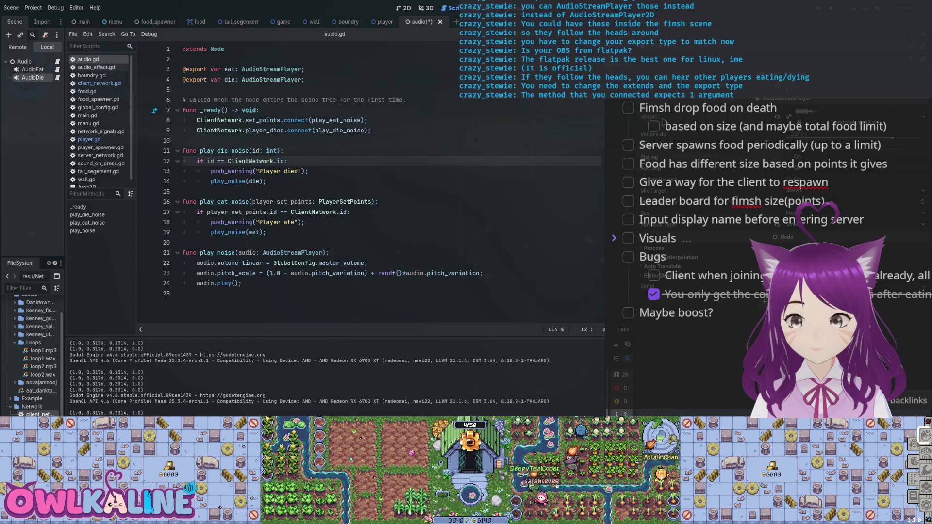
pyautogui.click(33, 70)
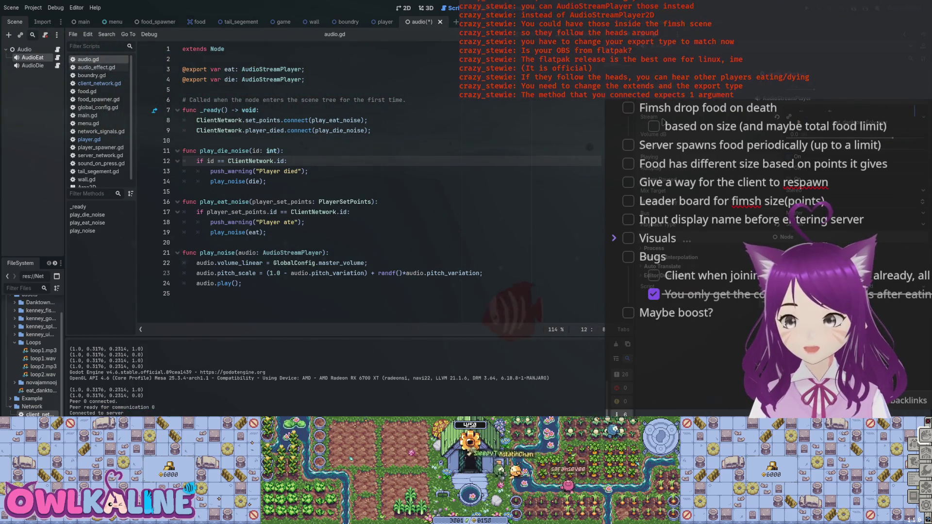
pyautogui.click(32, 66)
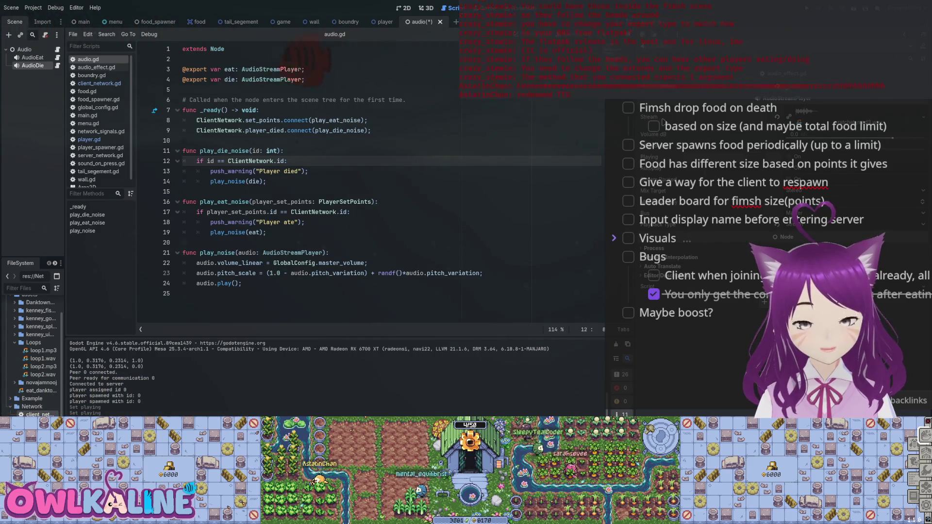
# Start a new 'if' line in play_noise below the volume assignment on line 22.
pyautogui.click(183, 140)
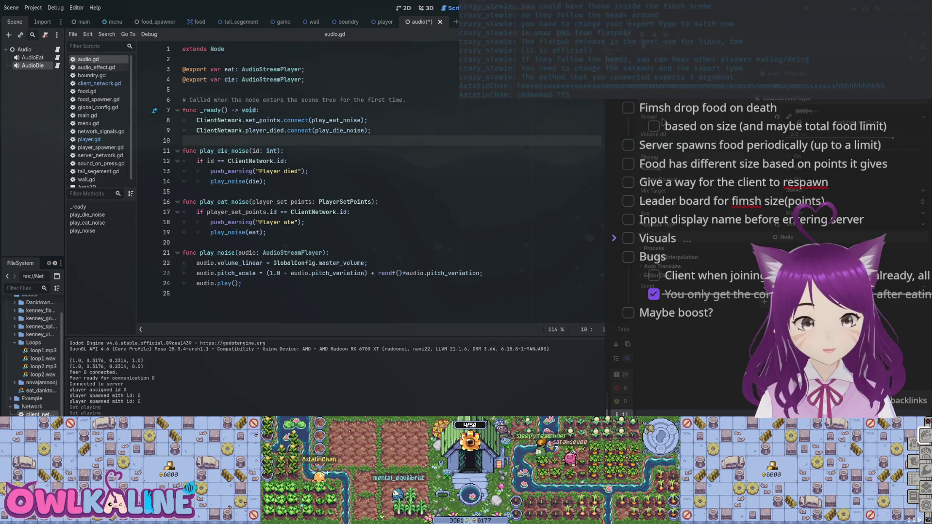
pyautogui.click(364, 263)
pyautogui.click(368, 262)
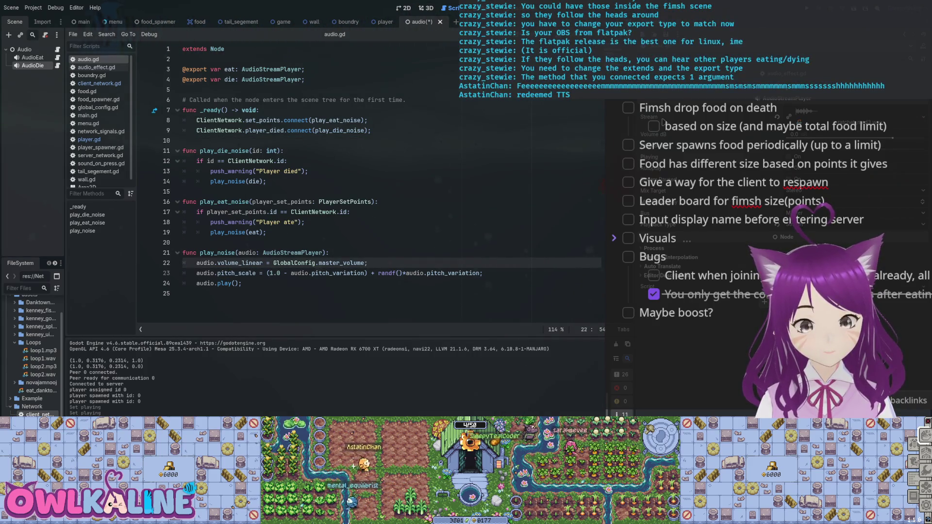
pyautogui.press('Return')
pyautogui.press('Return')
pyautogui.write('if')
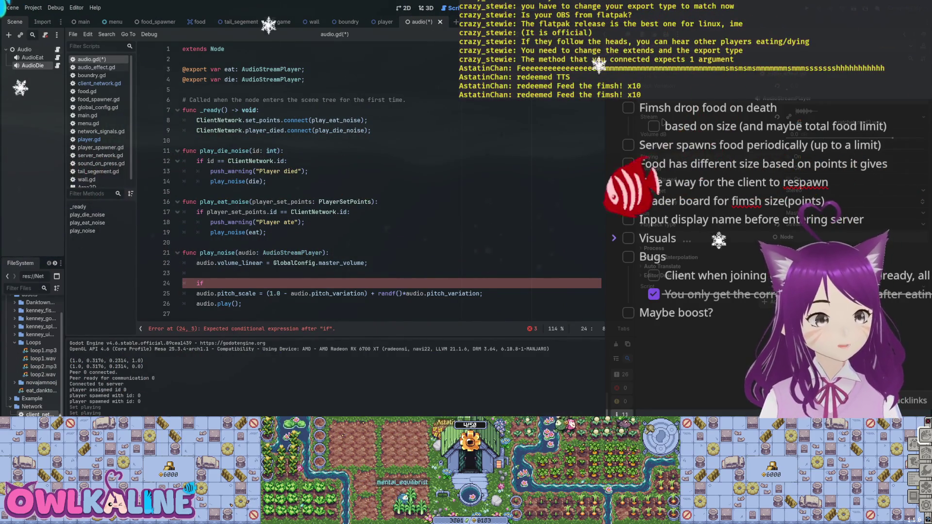
pyautogui.click(96, 67)
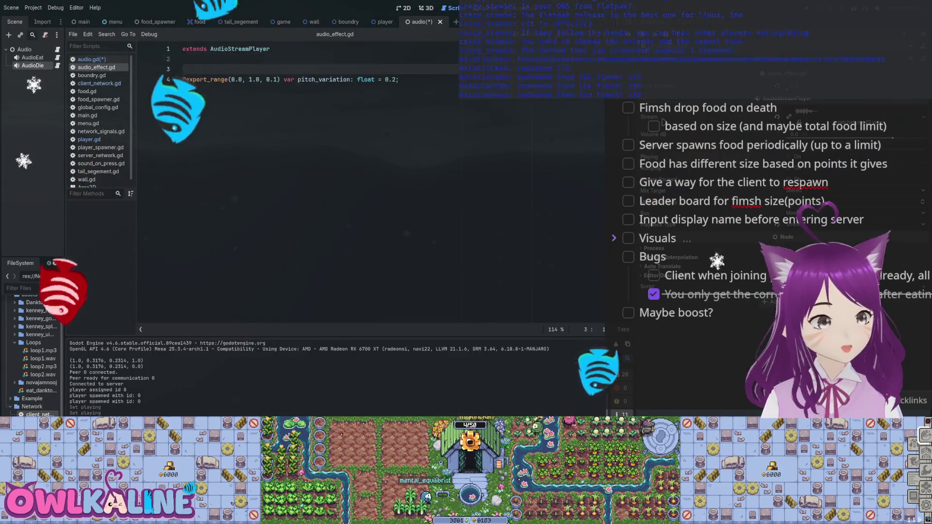
pyautogui.write('@expor')
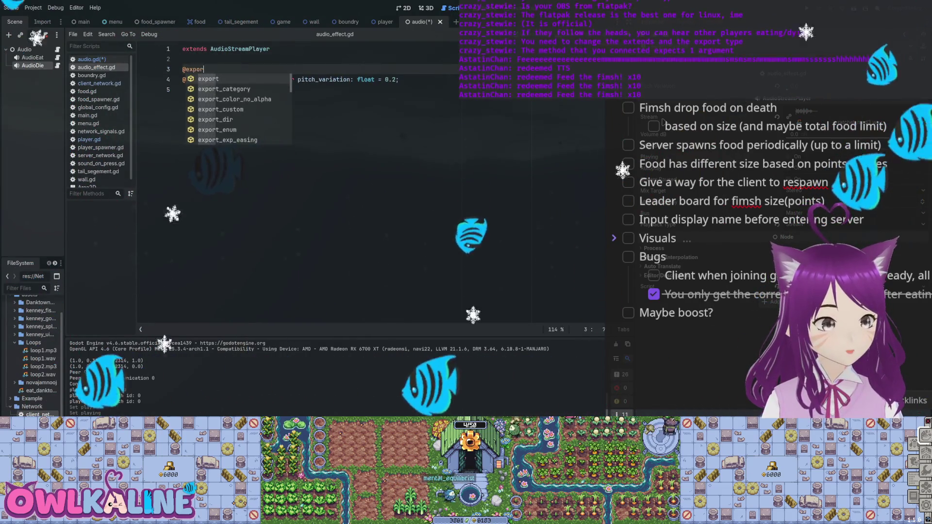
pyautogui.write('t var ')
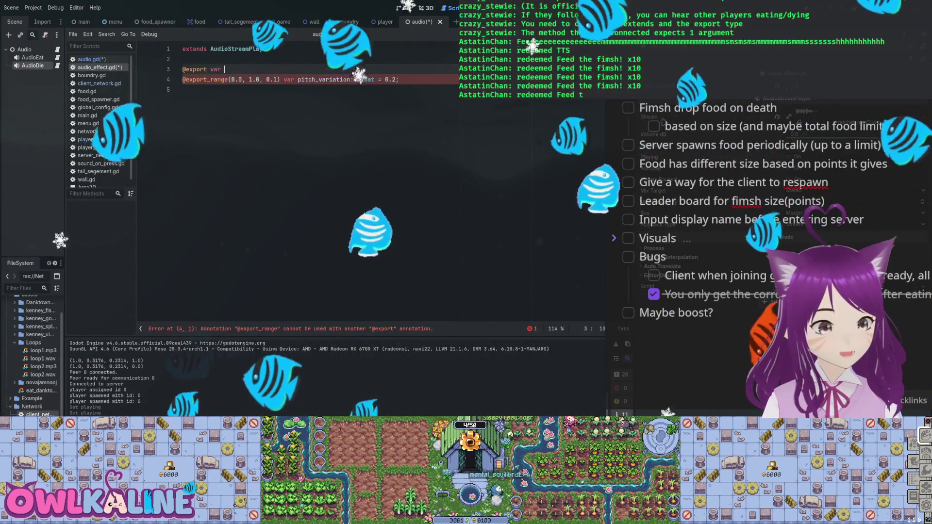
pyautogui.write('variate_pitch')
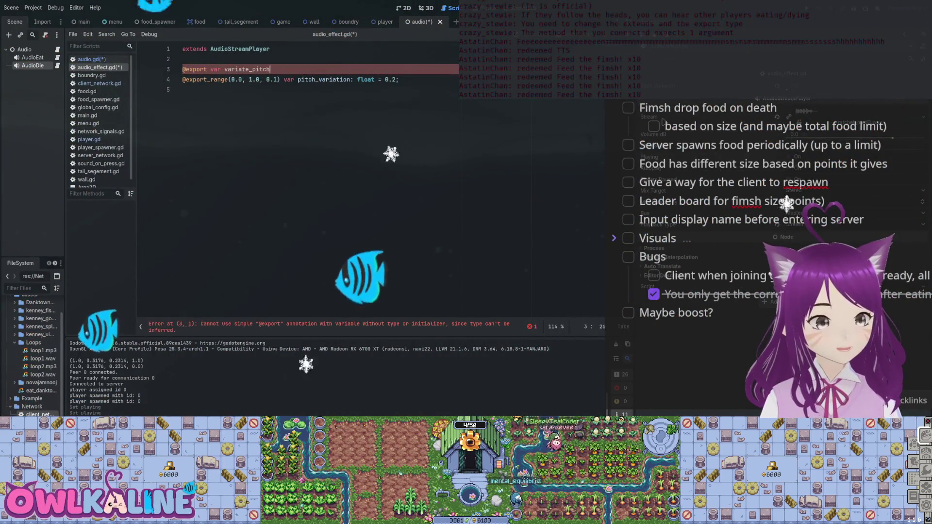
pyautogui.write(': bool')
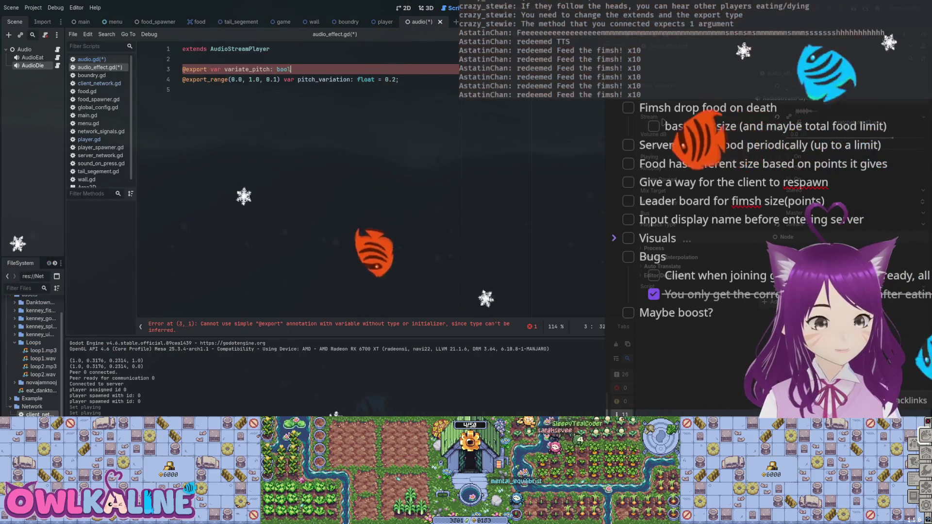
pyautogui.write(' = fal')
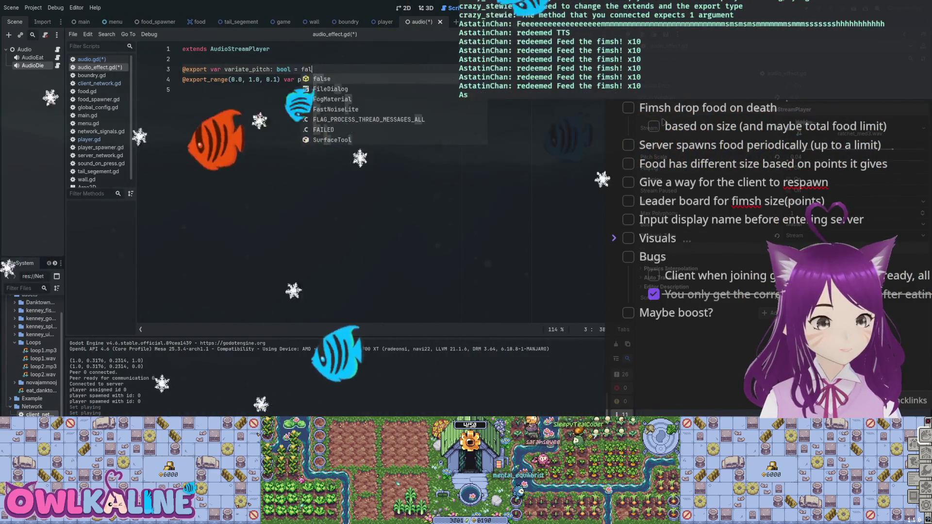
pyautogui.press('Return')
pyautogui.write(';')
pyautogui.hotkey('ctrl', 's')
pyautogui.click(283, 69)
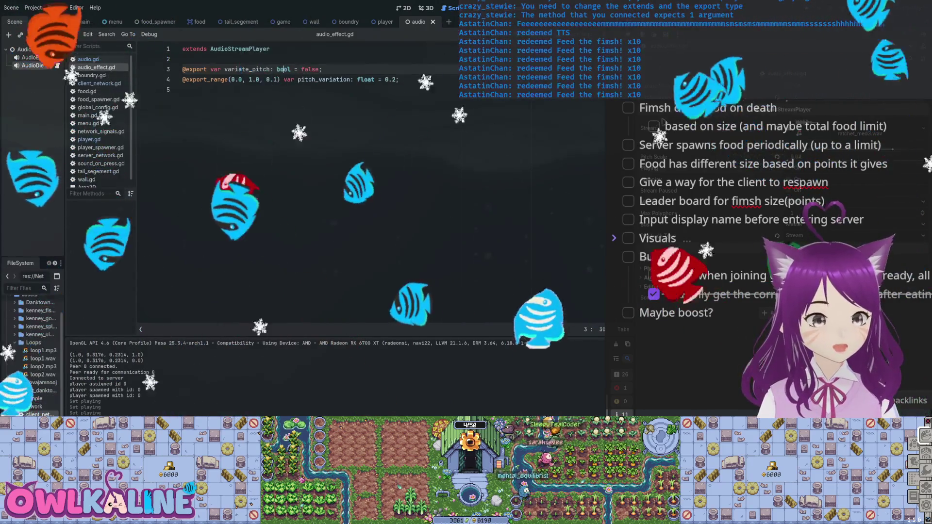
pyautogui.moveTo(374, 80); pyautogui.dragTo(190, 80)
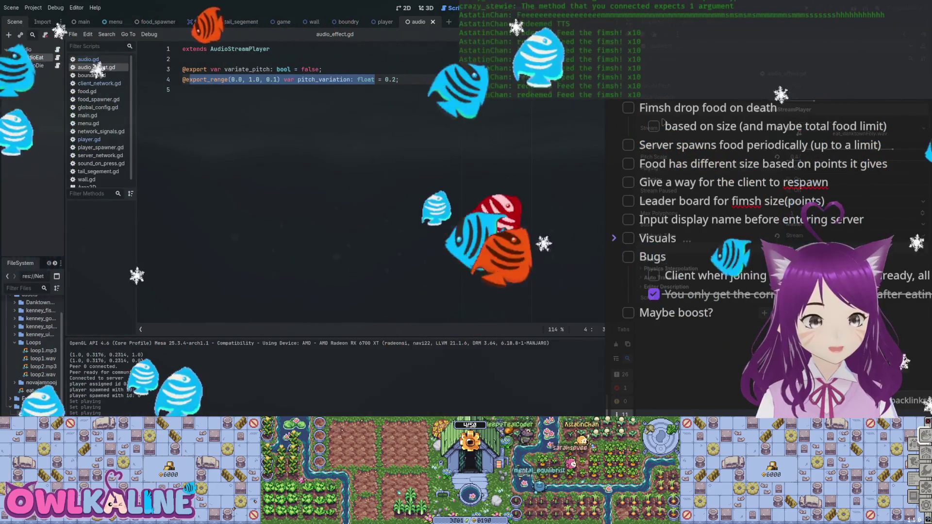
pyautogui.click(348, 80)
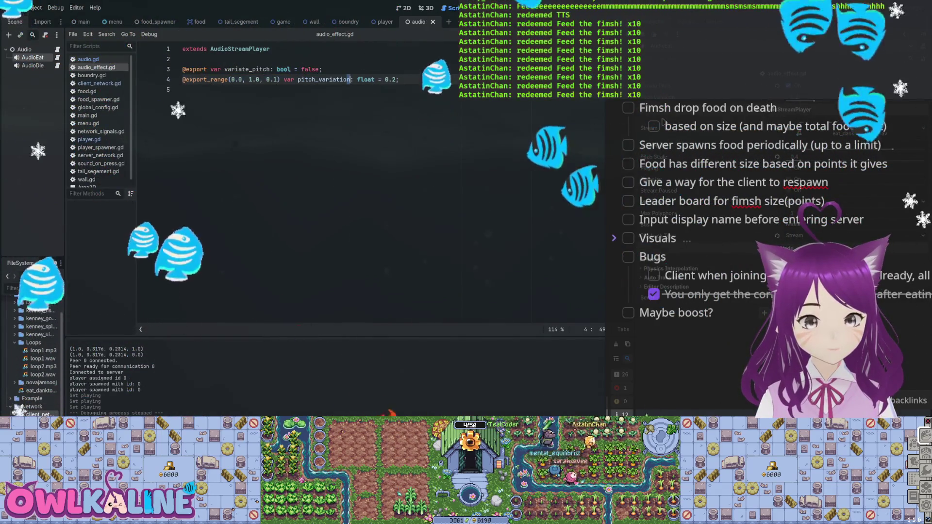
pyautogui.hotkey('alt', 'Left')
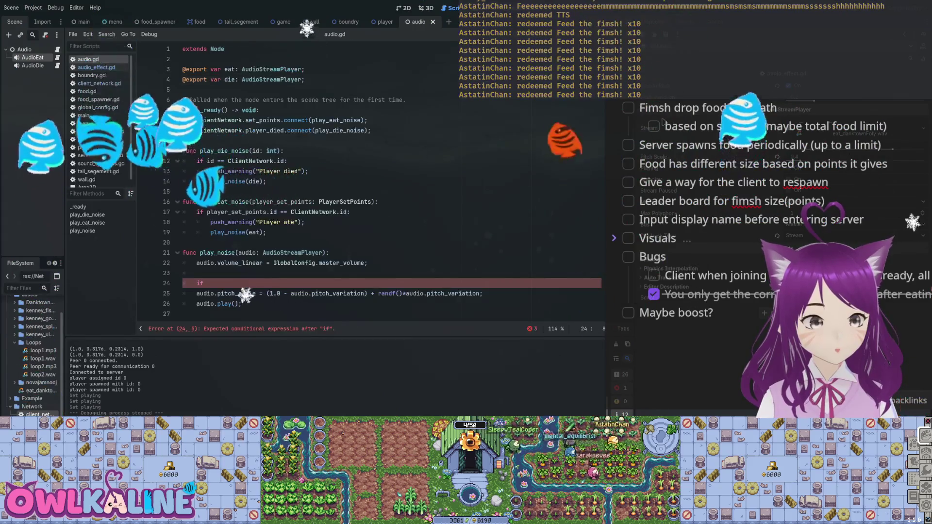
# In audio.gd, put the pitch_scale line under 'if audio.variate_pitch:' and save.
pyautogui.write('va')
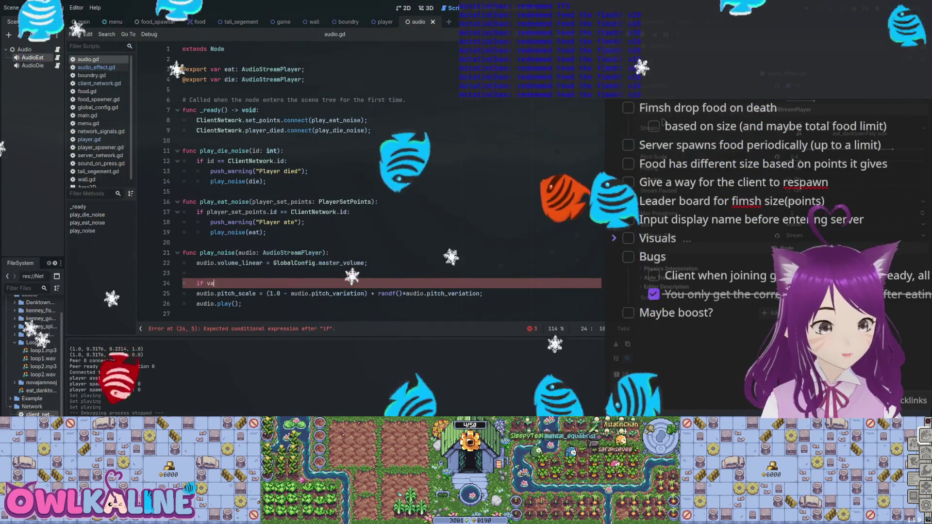
pyautogui.write('ria')
pyautogui.press('BackSpace')
pyautogui.press('BackSpace')
pyautogui.press('BackSpace')
pyautogui.write('audio.variate_pitch')
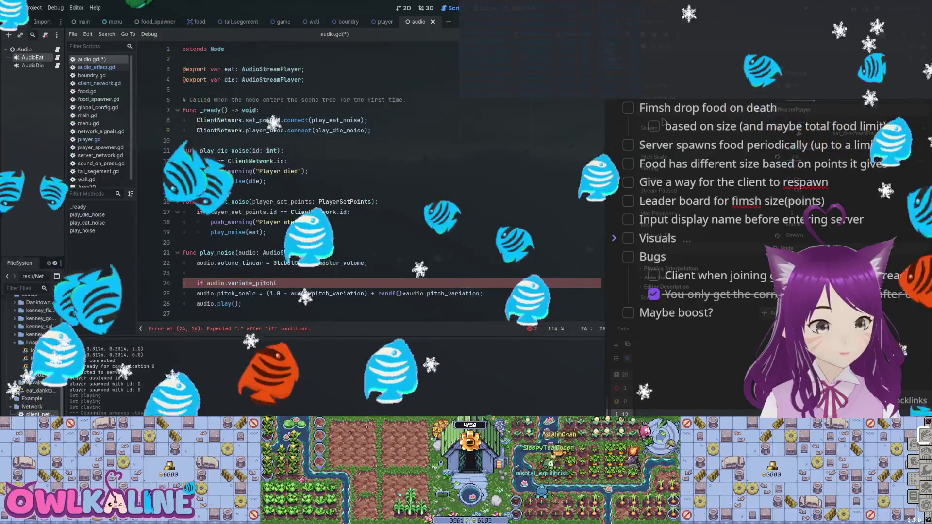
pyautogui.write(':')
pyautogui.press('Down')
pyautogui.press('Home')
pyautogui.press('Tab')
pyautogui.press('Up')
pyautogui.hotkey('ctrl', 's')
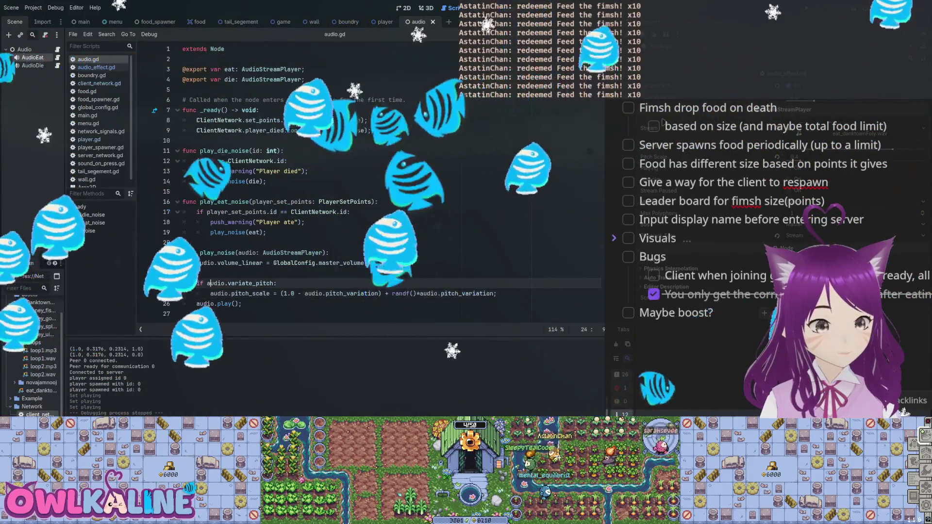
# Check the player-died lines in the open scripts, save the scene, and switch to audio_effect.gd.
pyautogui.click(198, 273)
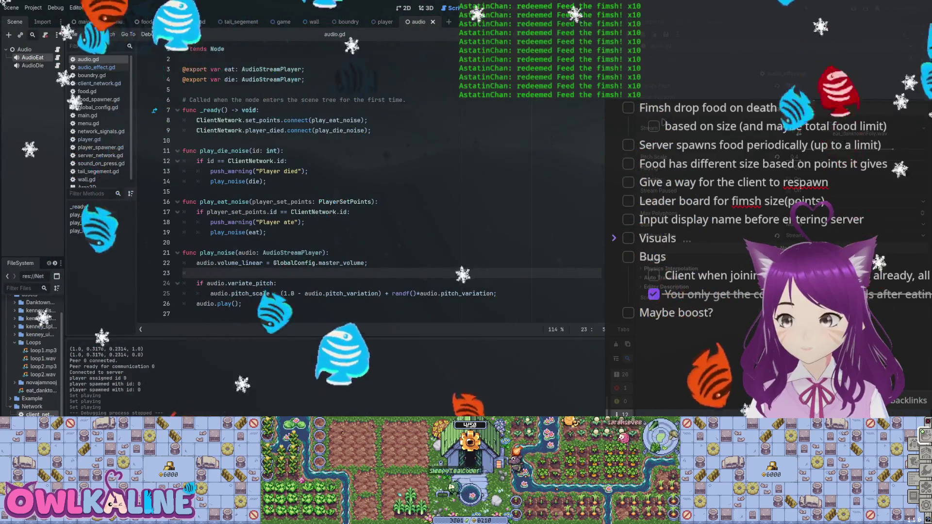
pyautogui.click(307, 171)
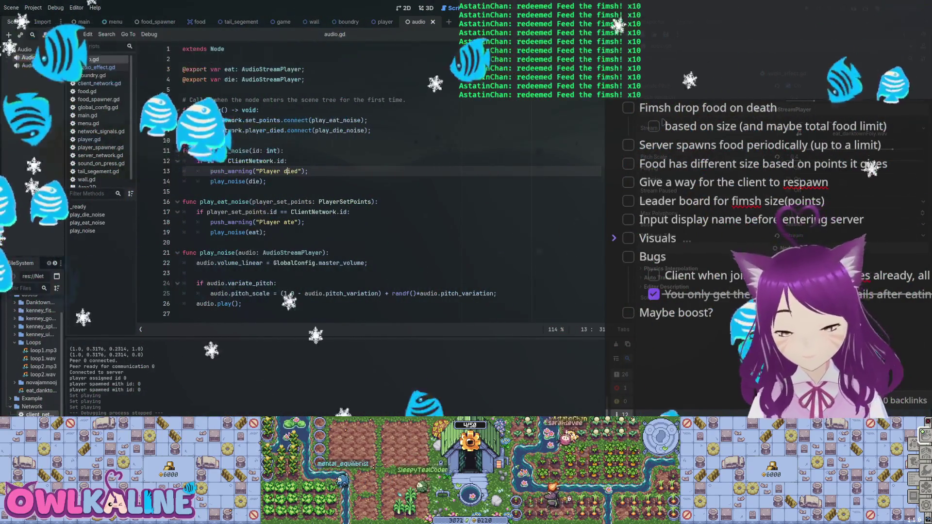
pyautogui.click(183, 191)
pyautogui.hotkey('ctrl', 's')
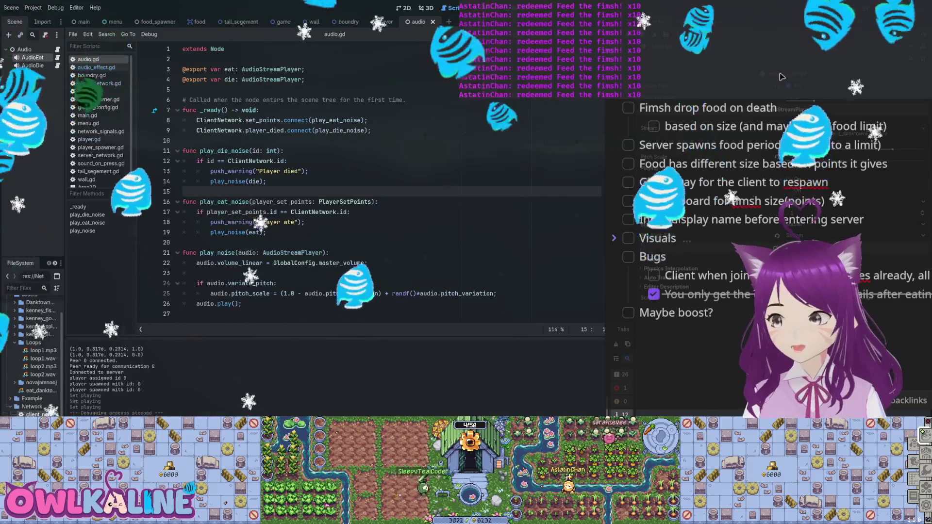
pyautogui.click(288, 161)
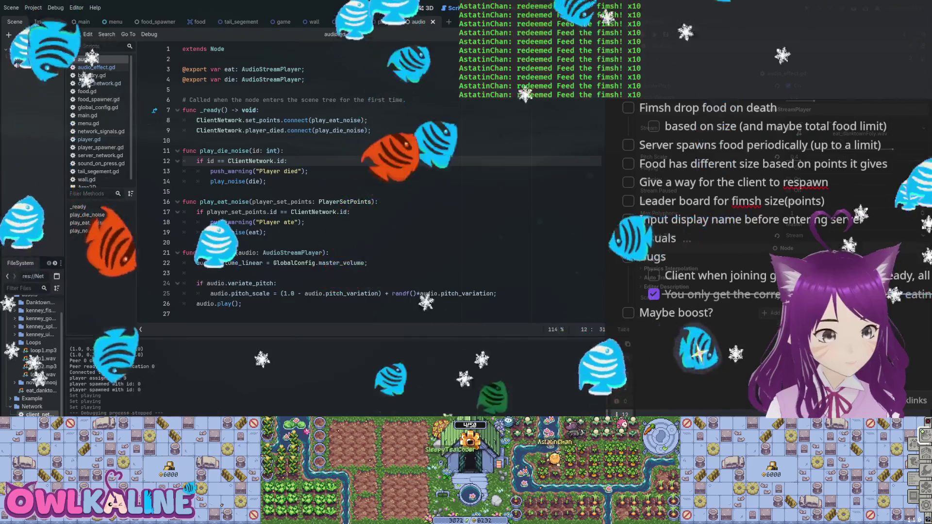
pyautogui.click(183, 242)
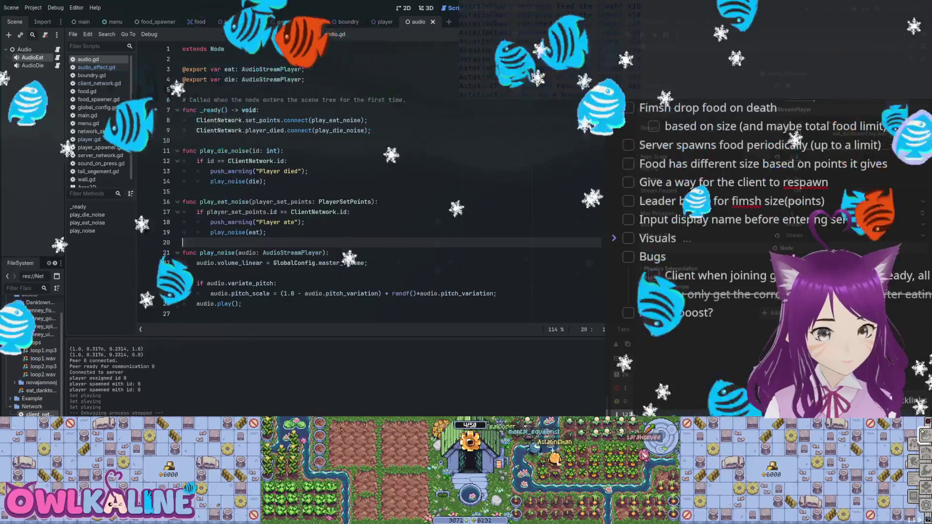
pyautogui.click(96, 67)
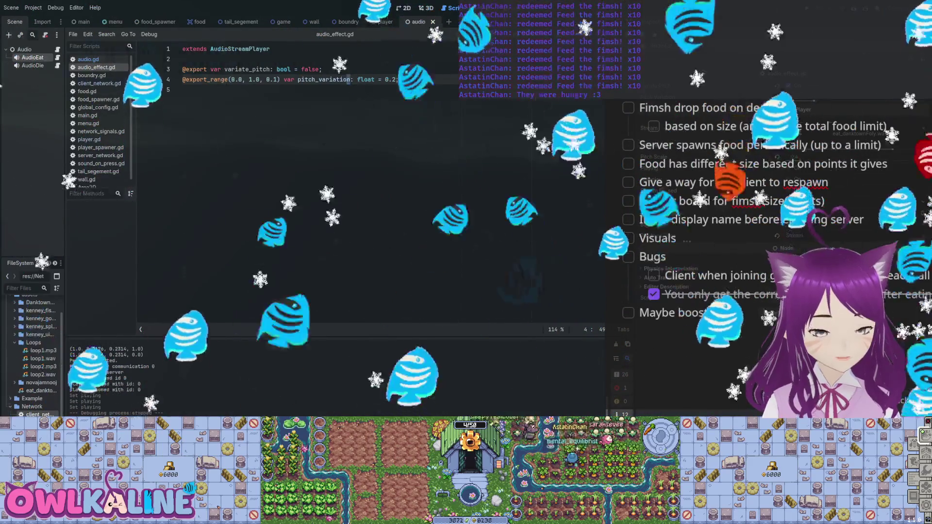
pyautogui.click(184, 89)
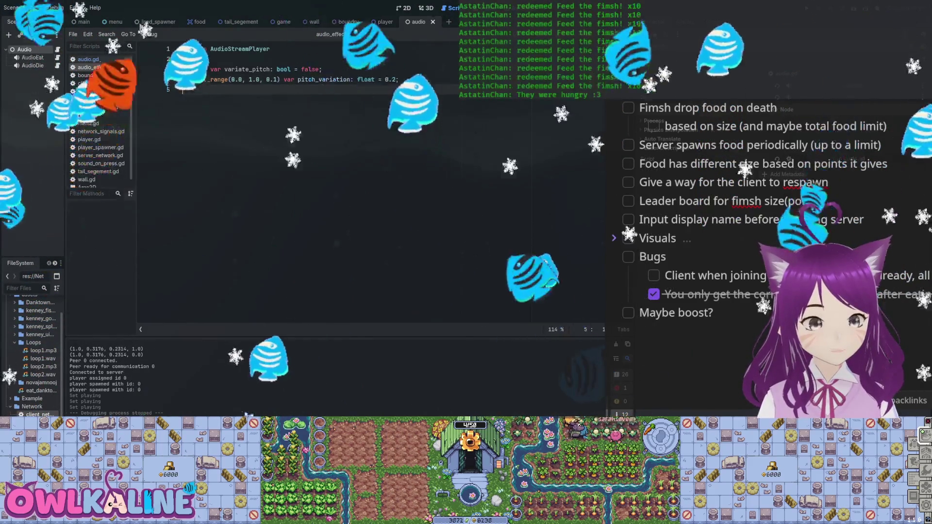
pyautogui.press('Up')
pyautogui.hotkey('ctrl', 'shift', 'Return')
pyautogui.write('@export_s')
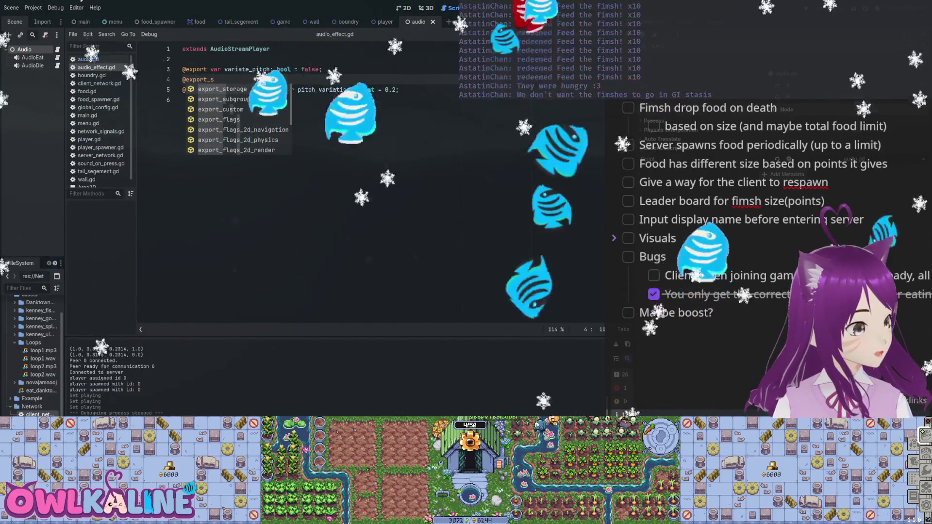
pyautogui.press('Down')
pyautogui.press('Return')
pyautogui.write('"pit')
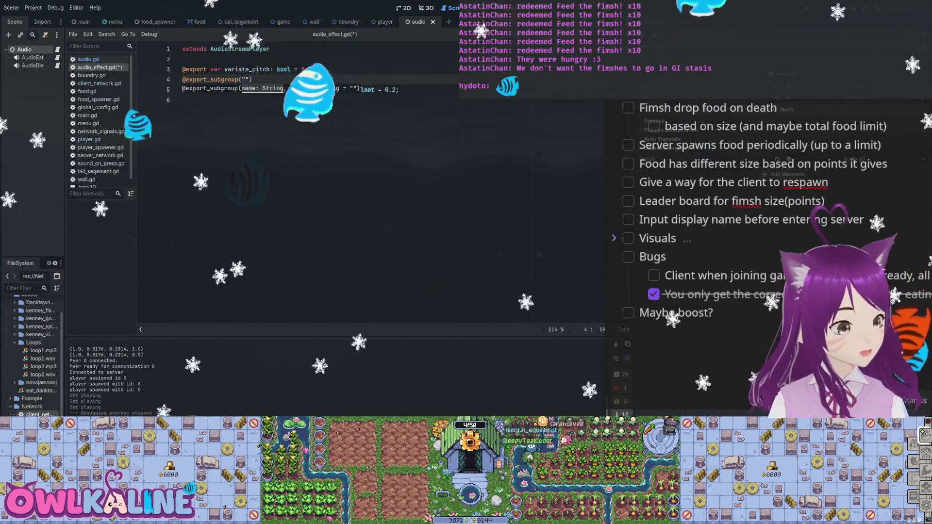
pyautogui.write('ch variation')
pyautogui.hotkey('ctrl', 's')
pyautogui.click(185, 59)
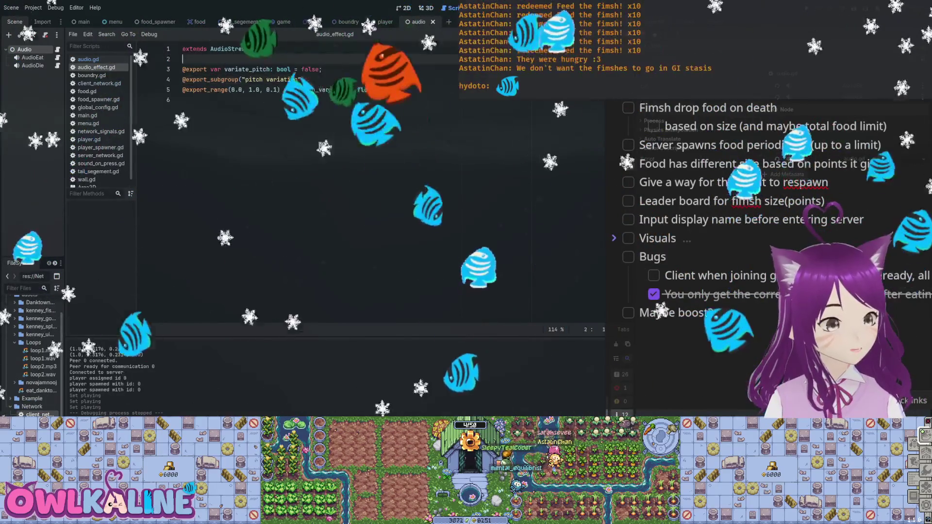
pyautogui.press('Return')
pyautogui.write('@export_')
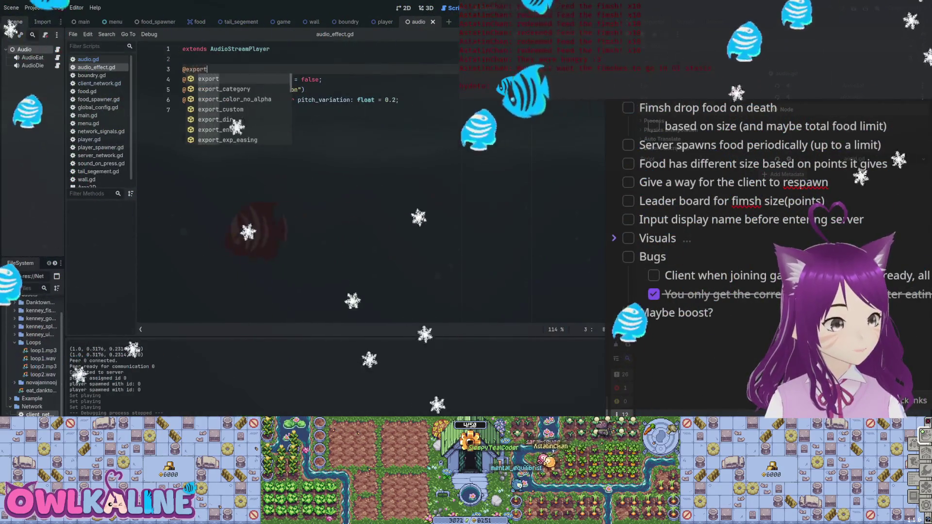
pyautogui.write('group(')
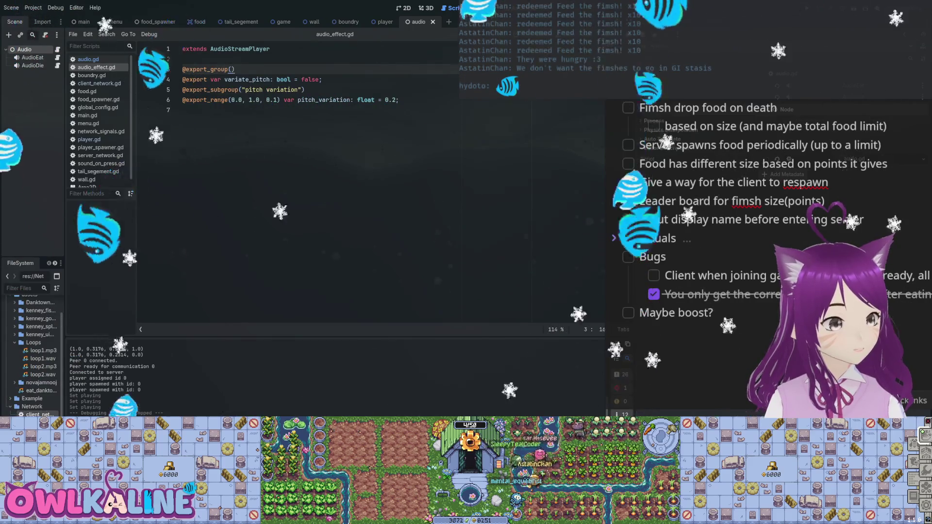
pyautogui.write('"pitch')
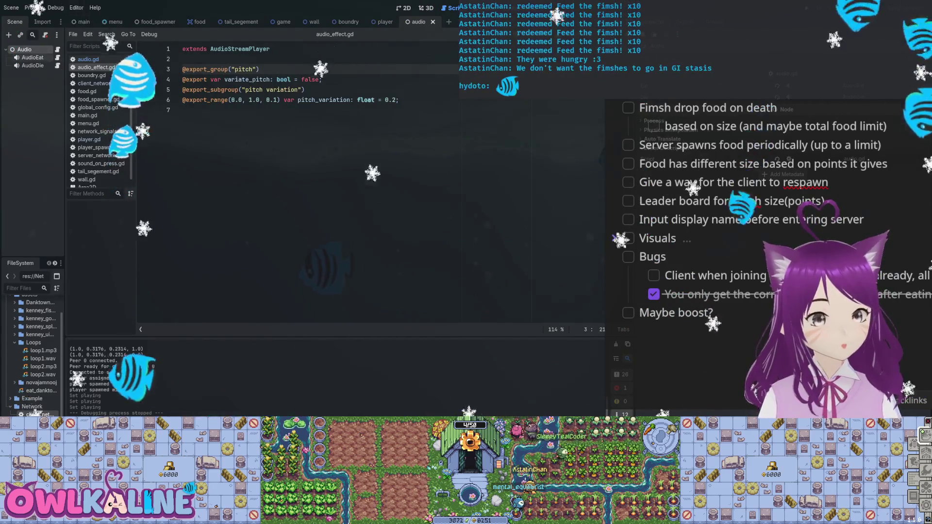
pyautogui.click(32, 57)
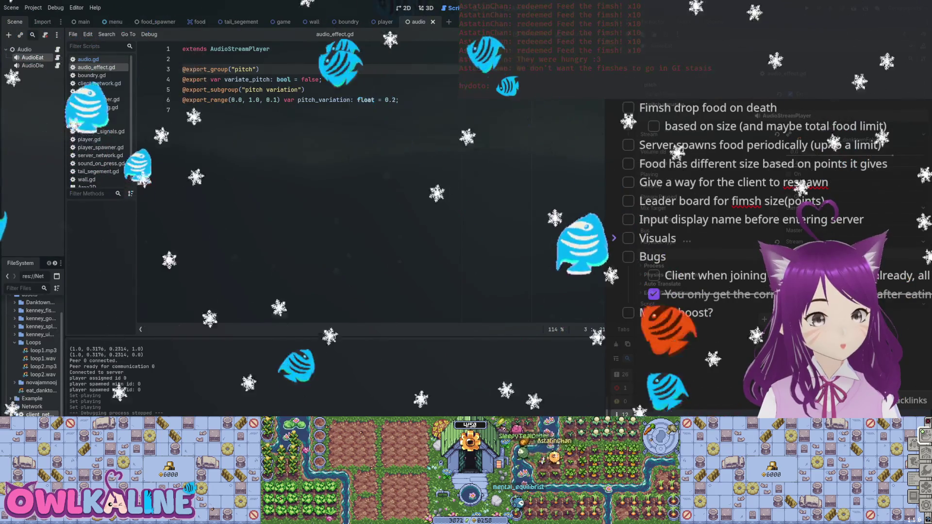
pyautogui.hotkey('ctrl', 'shift', 'k')
pyautogui.hotkey('ctrl', 's')
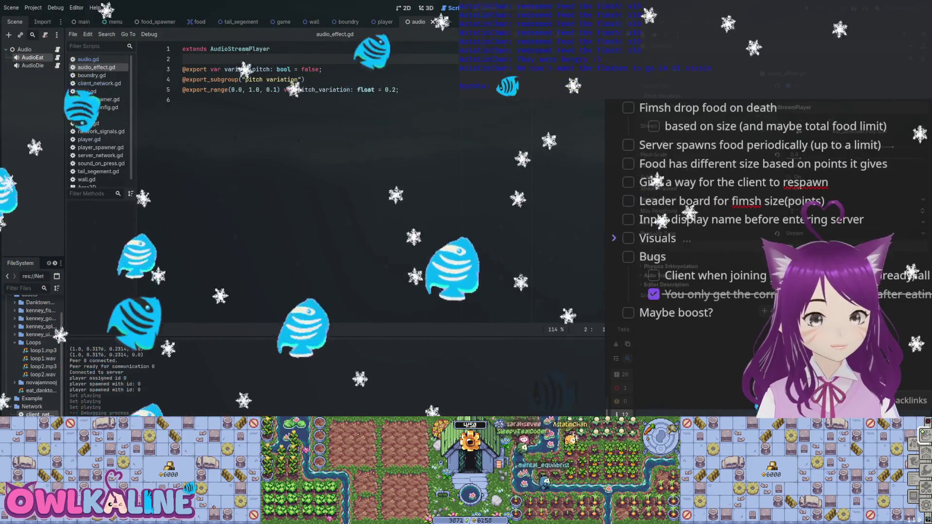
# Inspect AudioDie's properties, return to audio.gd and run the game.
pyautogui.click(32, 65)
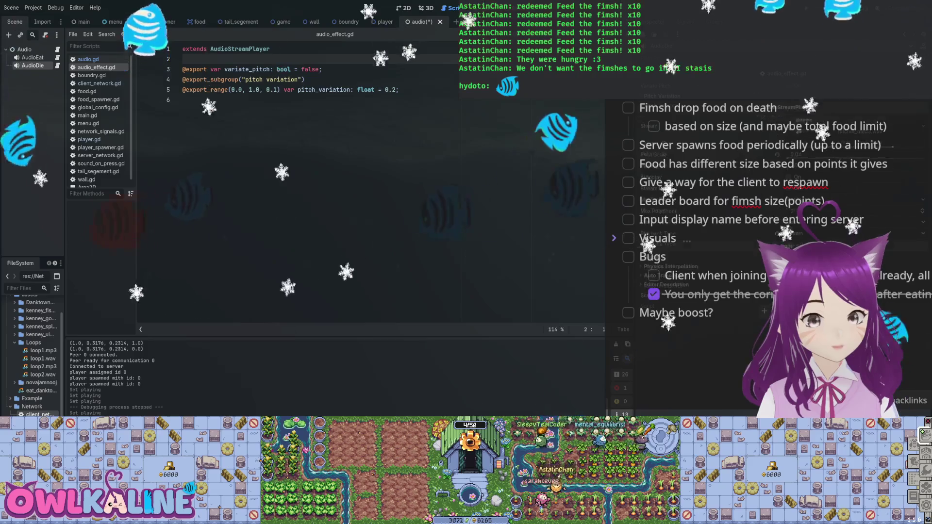
pyautogui.click(305, 80)
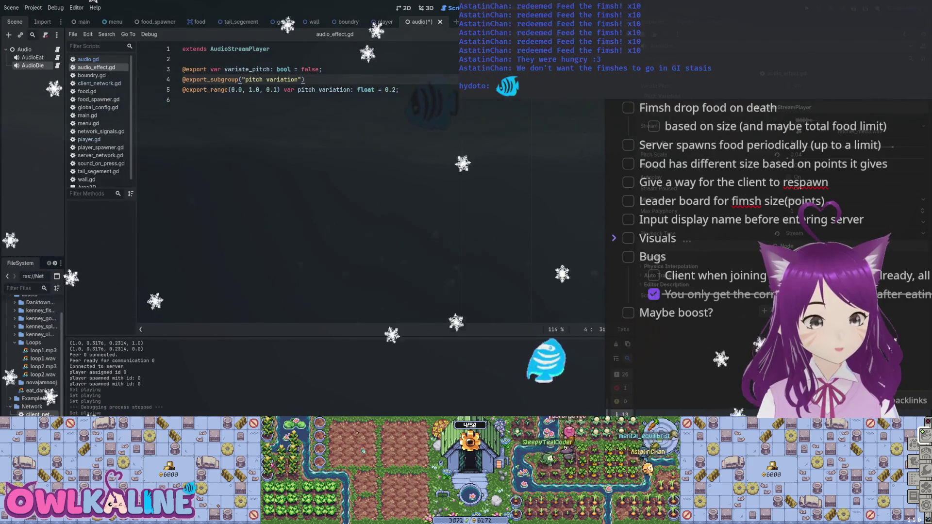
pyautogui.click(88, 59)
pyautogui.press('F5')
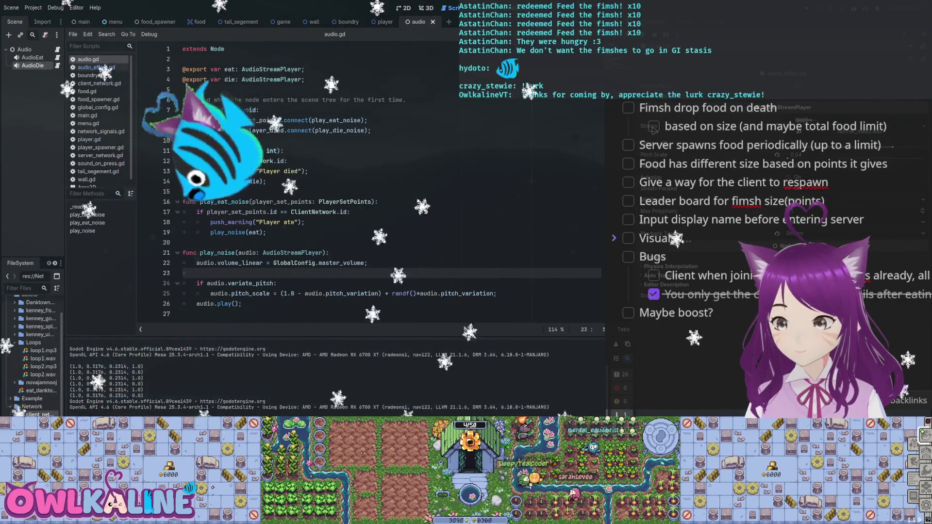
# Nudge the node's pitch scale to 0.06 and widen the FileSystem dock.
pyautogui.moveTo(796, 154); pyautogui.dragTo(801, 154)
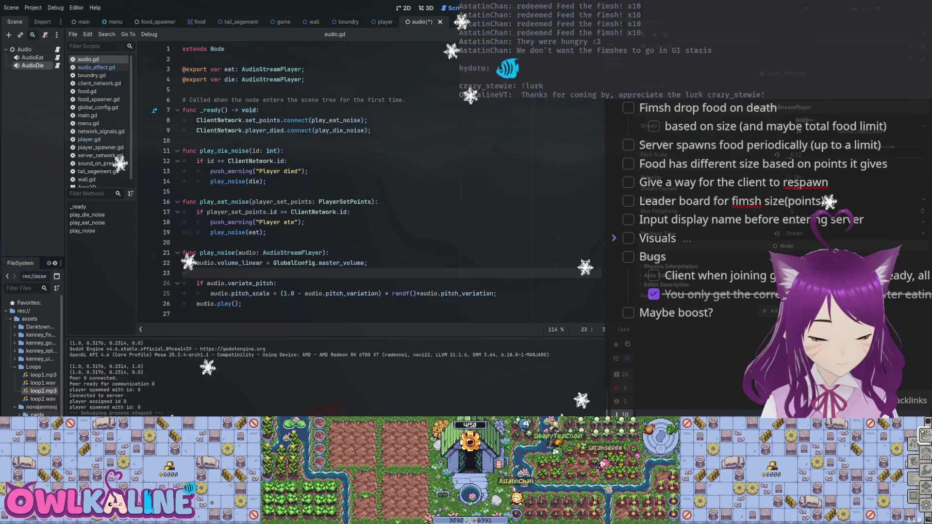
pyautogui.moveTo(65, 145); pyautogui.dragTo(153, 145)
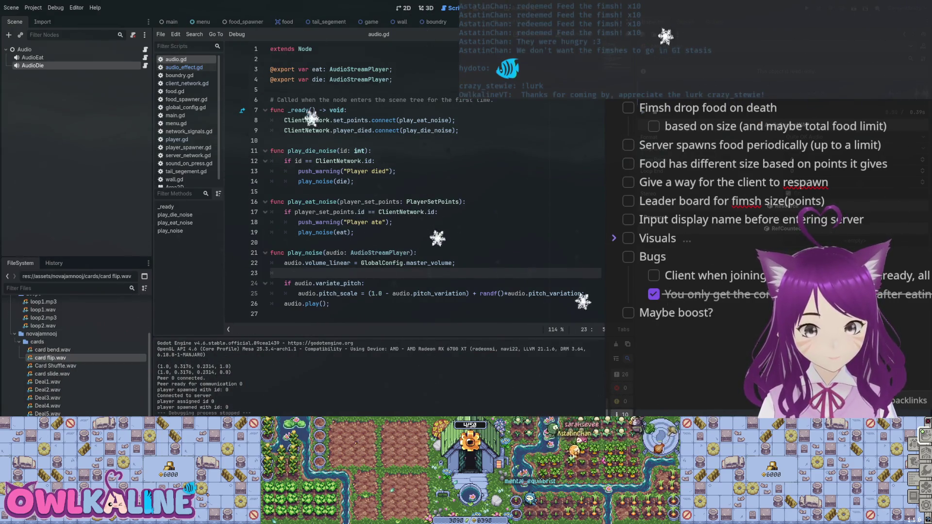
# Preview the card sounds: Card Shuffle, card slide, Deal1–Deal5 and slow pick up.
pyautogui.click(55, 365)
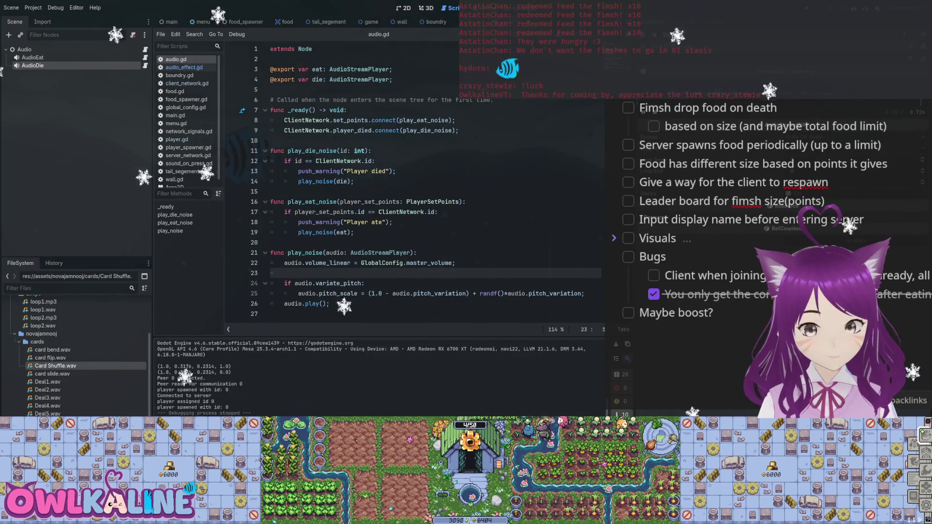
pyautogui.click(53, 374)
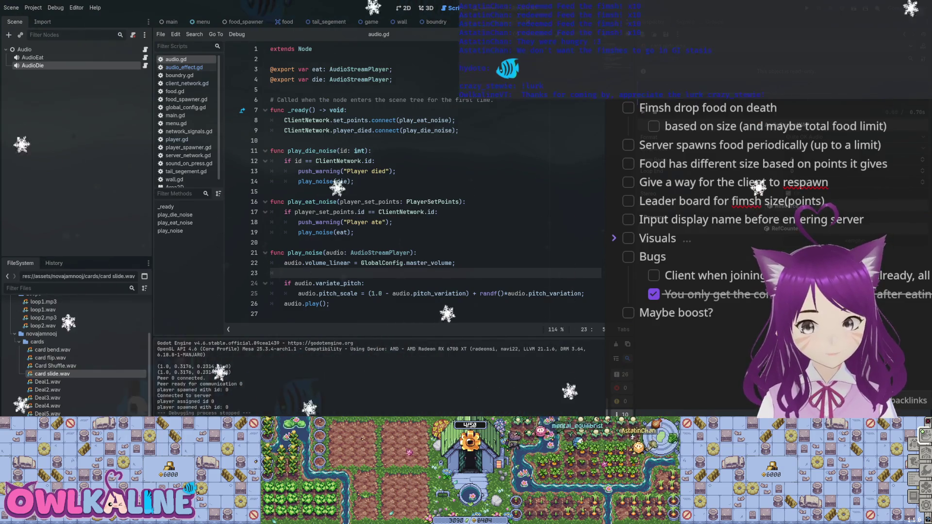
pyautogui.click(48, 382)
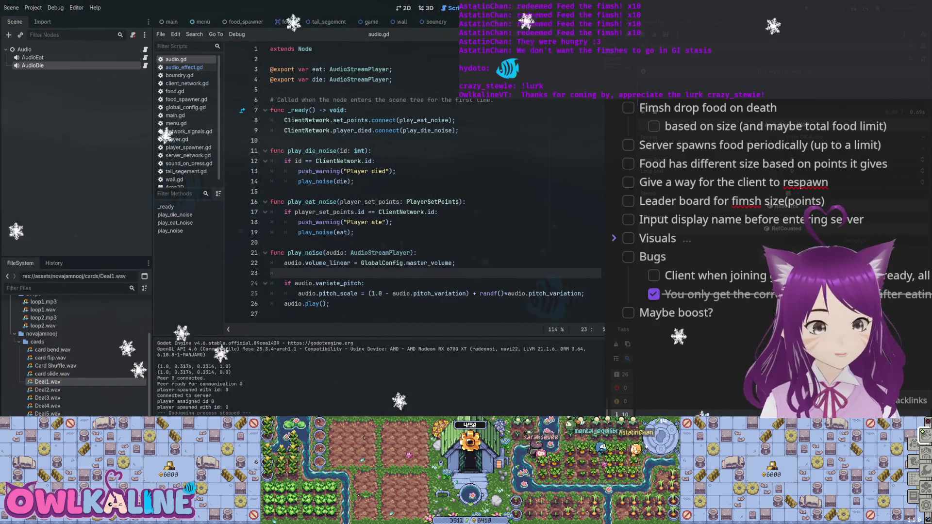
pyautogui.click(47, 389)
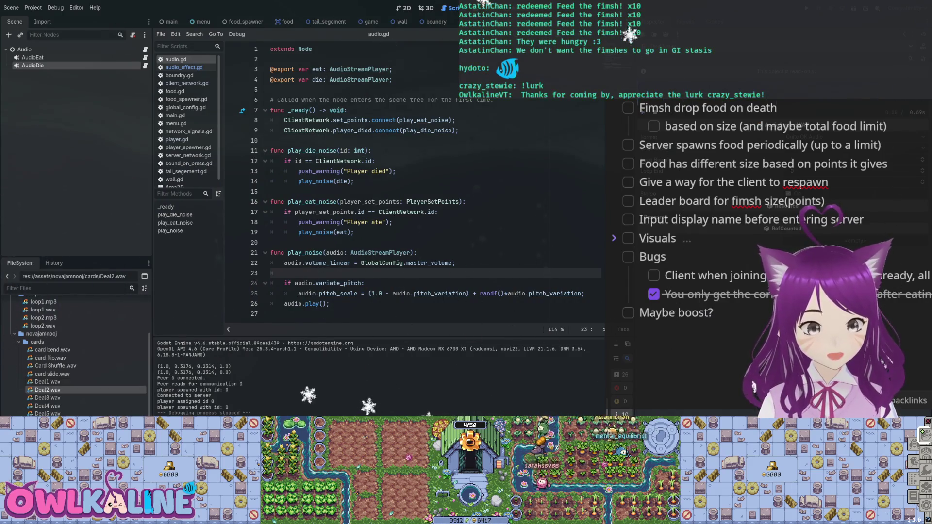
pyautogui.click(47, 398)
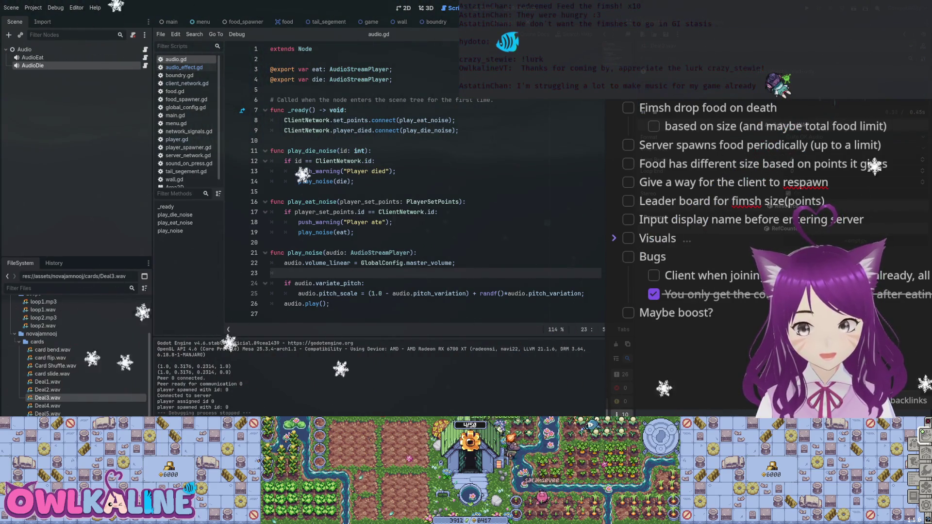
pyautogui.click(48, 405)
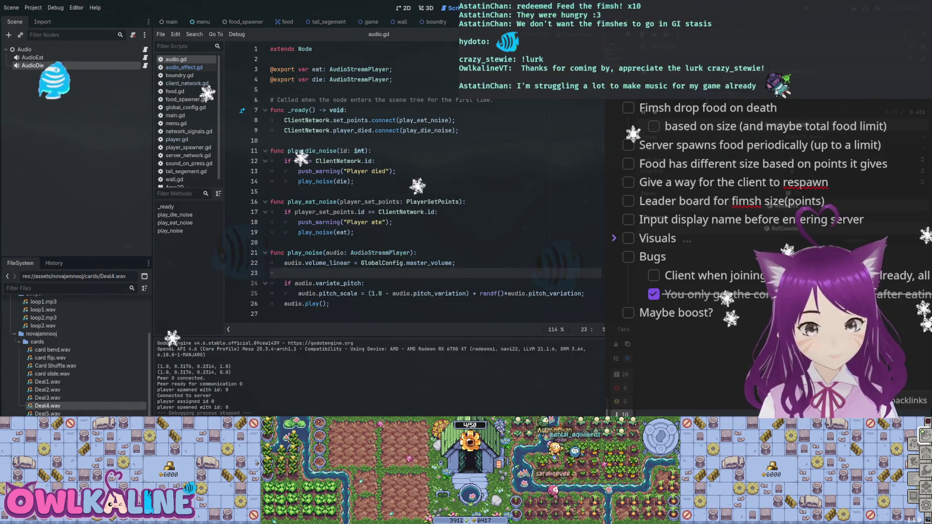
pyautogui.click(48, 414)
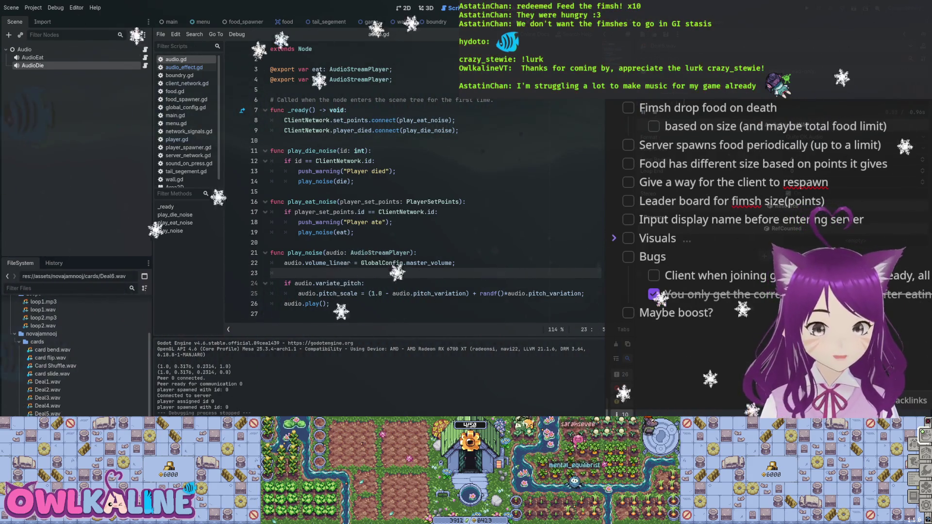
pyautogui.click(54, 454)
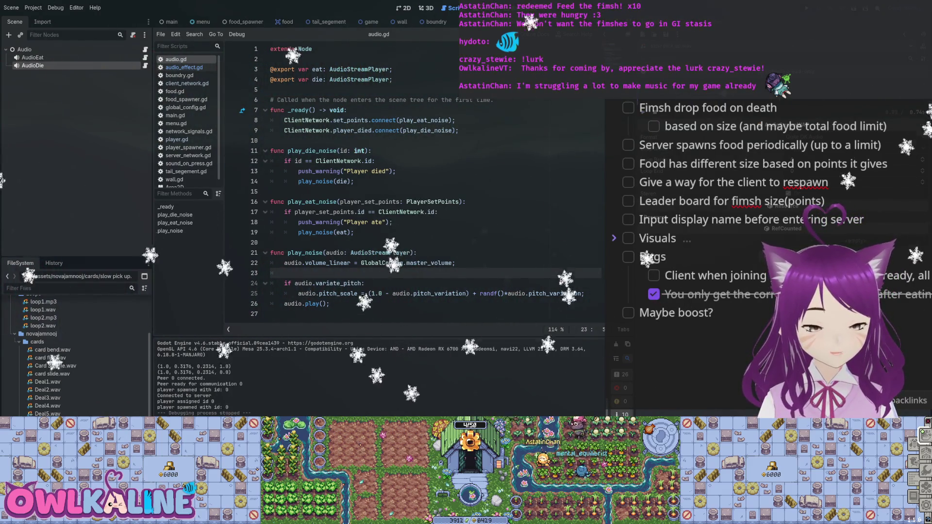
# Preview the guns clips from Dry Fire Sounds through Safety Toggle 3, then collapse guns.
pyautogui.click(37, 342)
pyautogui.press('Left')
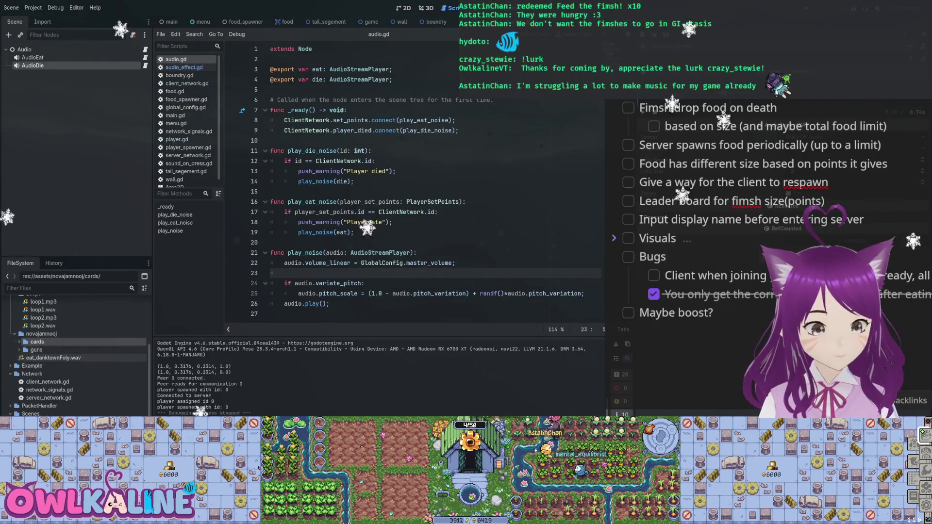
pyautogui.press('Down')
pyautogui.click(60, 357)
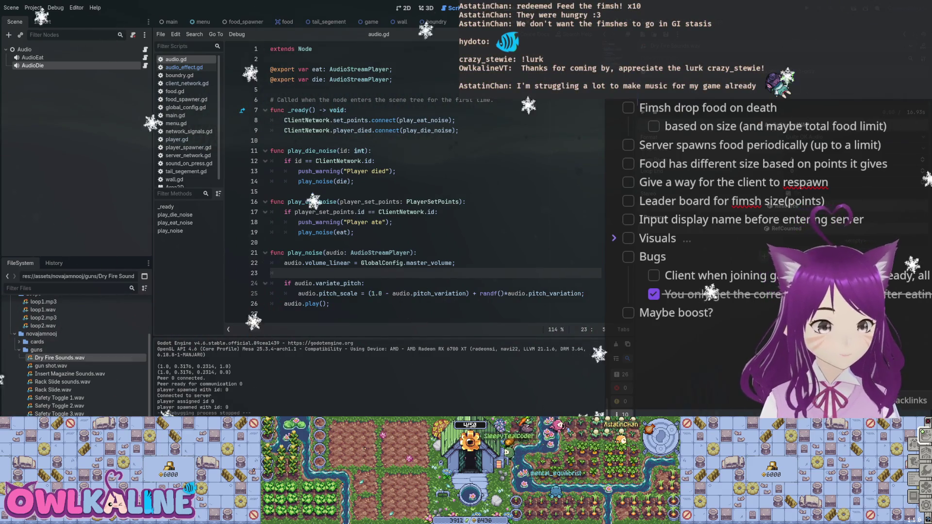
pyautogui.click(51, 366)
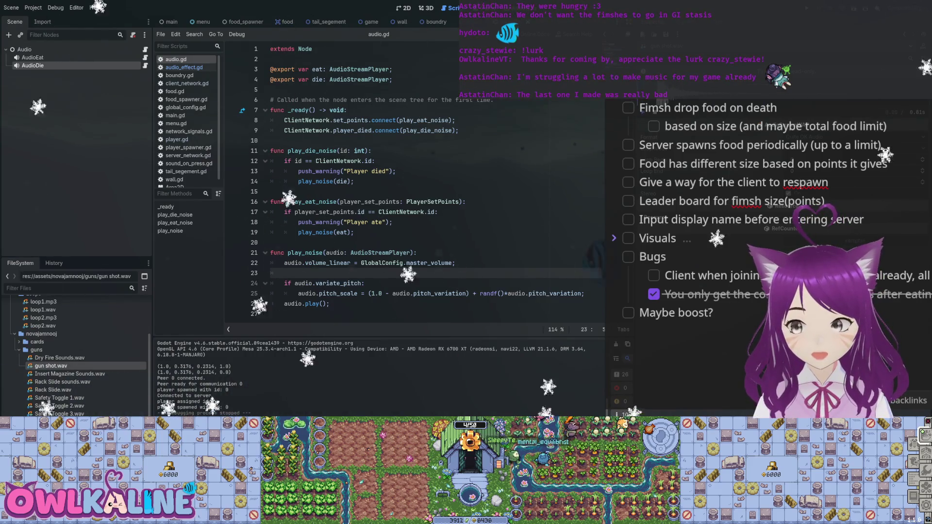
pyautogui.click(68, 374)
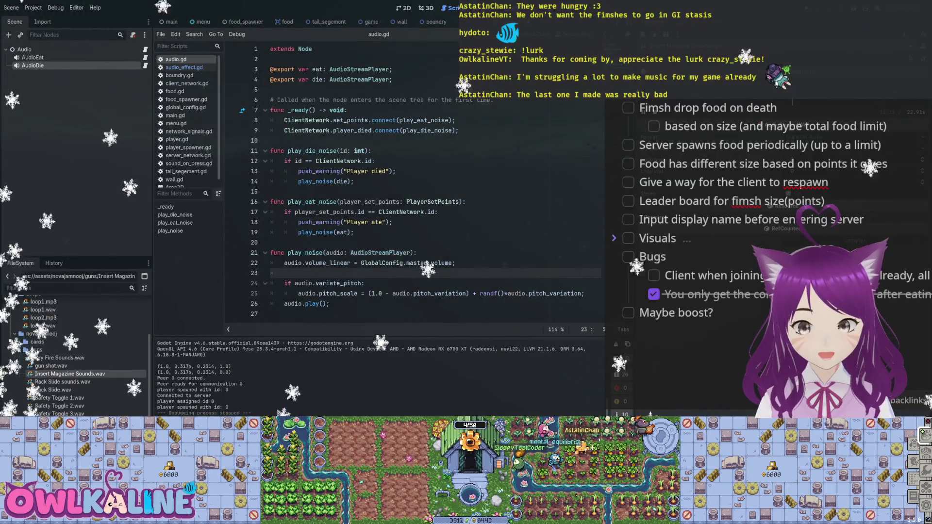
pyautogui.click(62, 381)
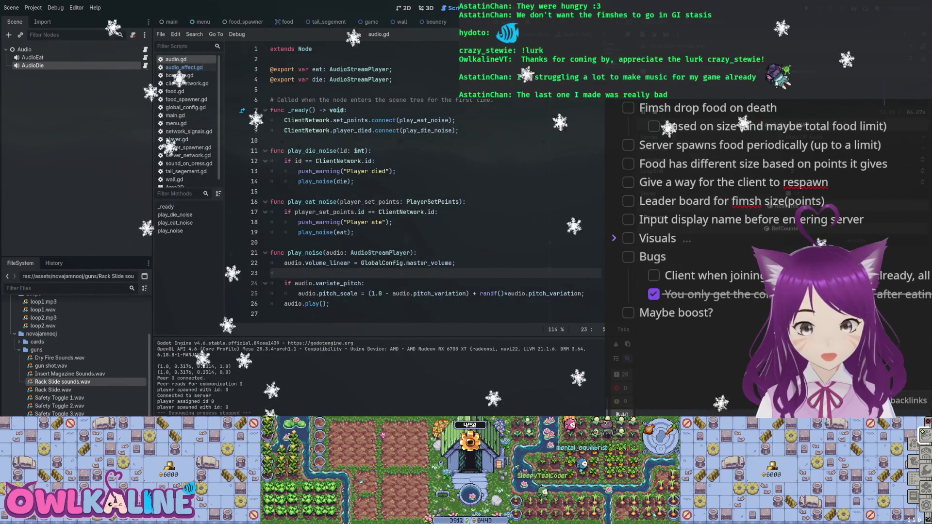
pyautogui.click(53, 390)
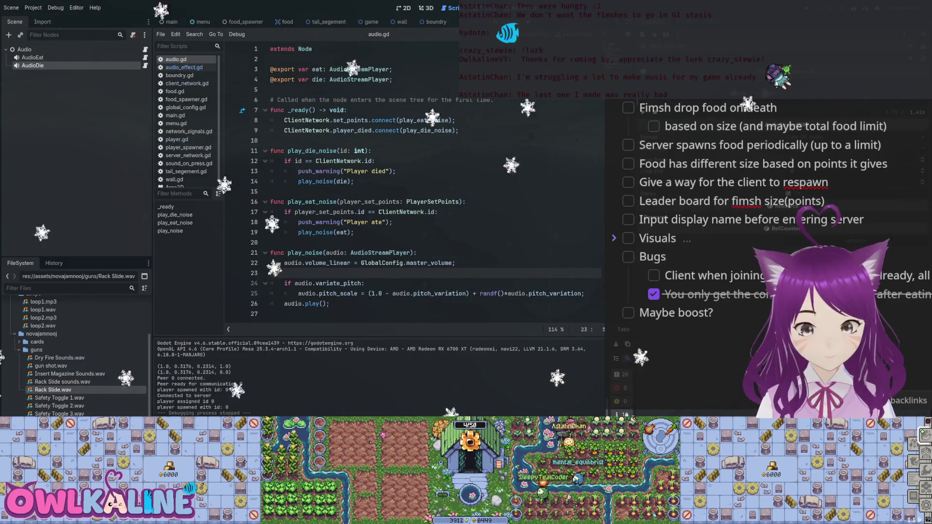
pyautogui.click(59, 398)
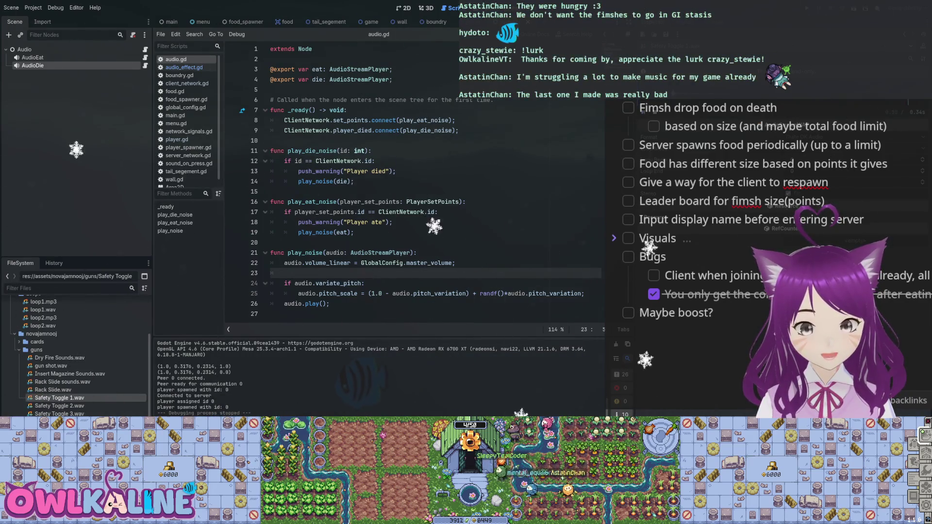
pyautogui.click(60, 406)
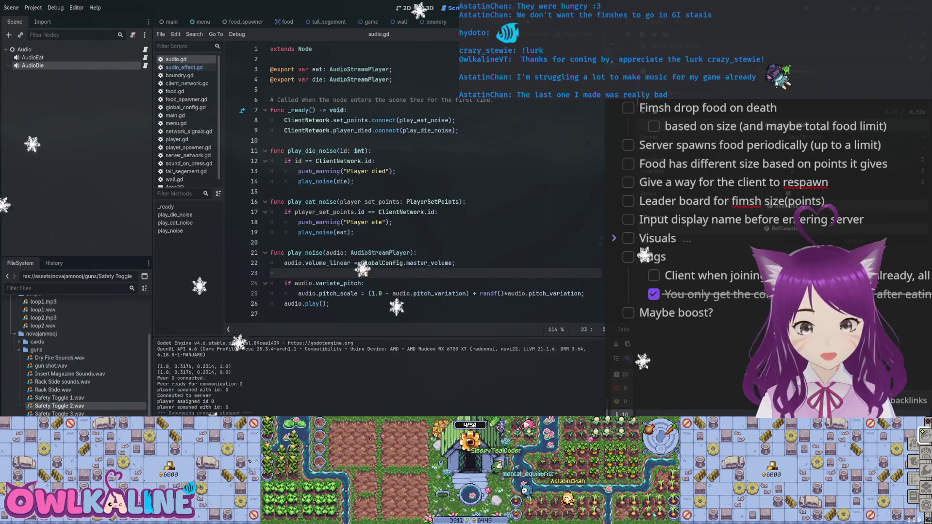
pyautogui.click(60, 413)
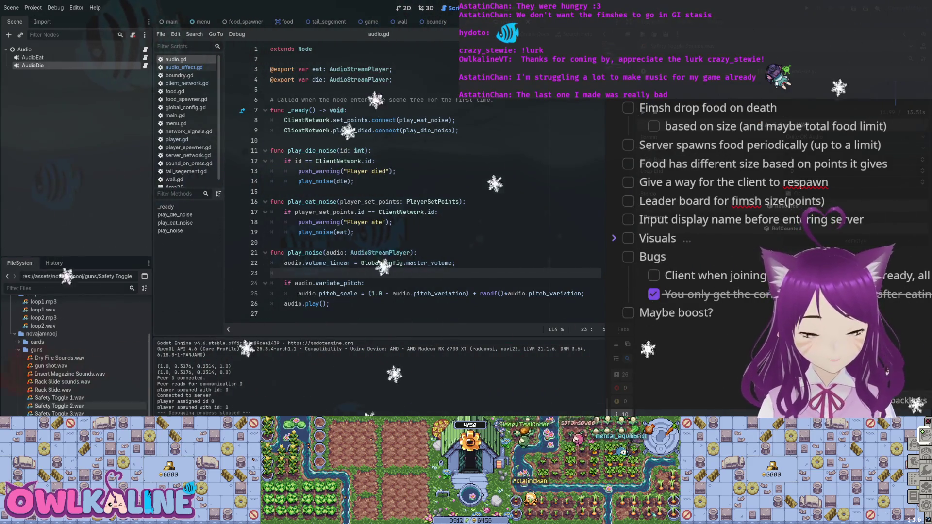
pyautogui.click(19, 350)
# Collapse the Loops and novajamnooj folders, then place the caret on line 18 of audio.gd.
pyautogui.scroll(5, 73, 349)
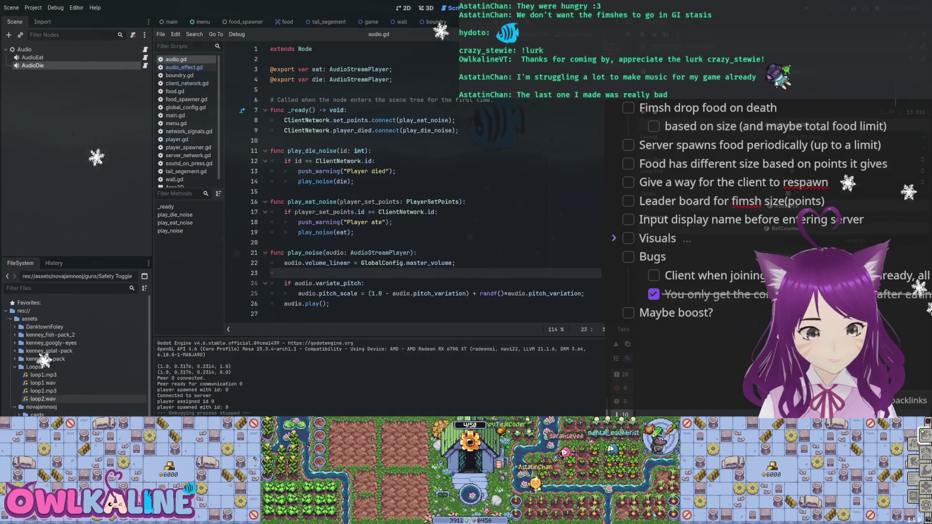
pyautogui.click(15, 367)
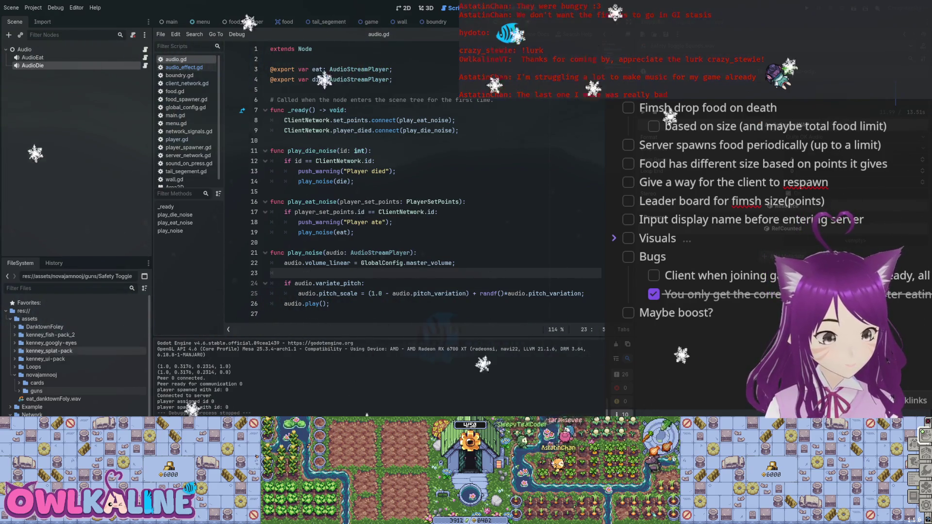
pyautogui.click(15, 367)
pyautogui.click(15, 367)
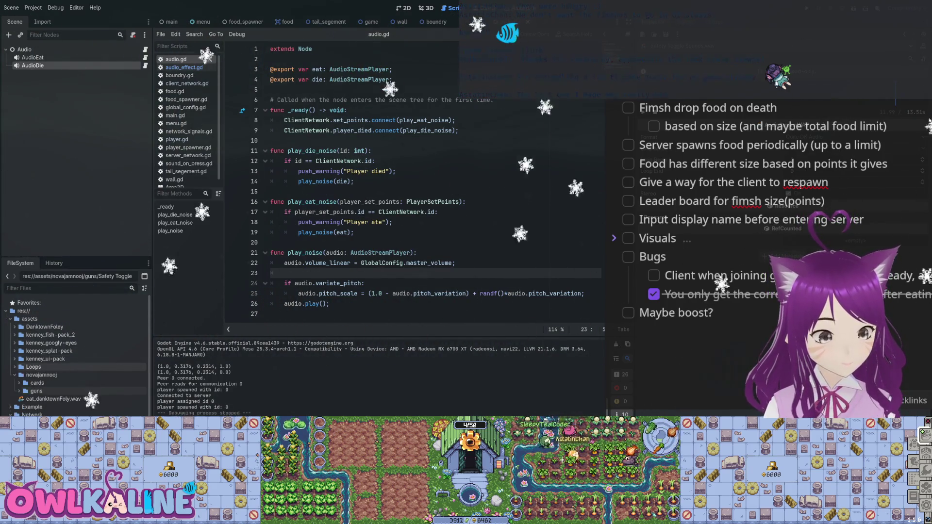
pyautogui.click(15, 374)
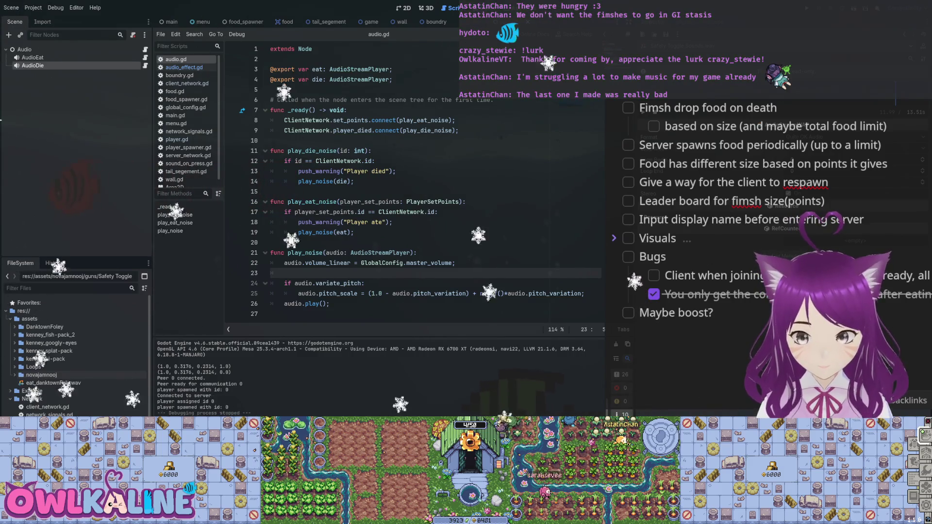
pyautogui.click(392, 221)
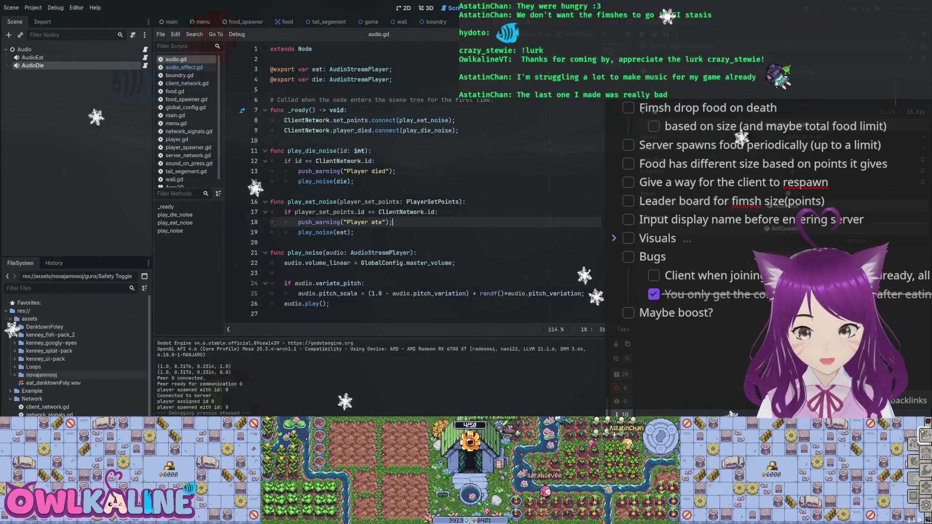
# Run the game, stop it with F8, and relaunch it.
pyautogui.press('F5')
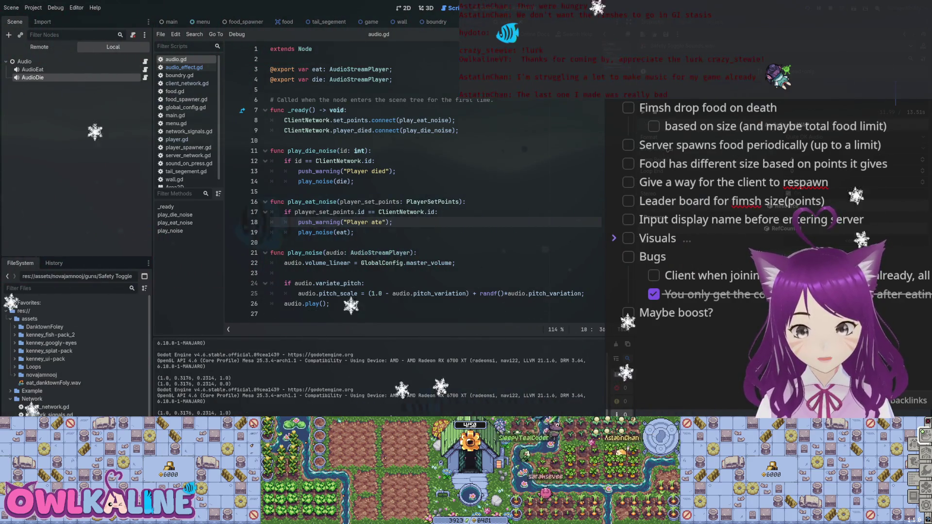
pyautogui.press('F8')
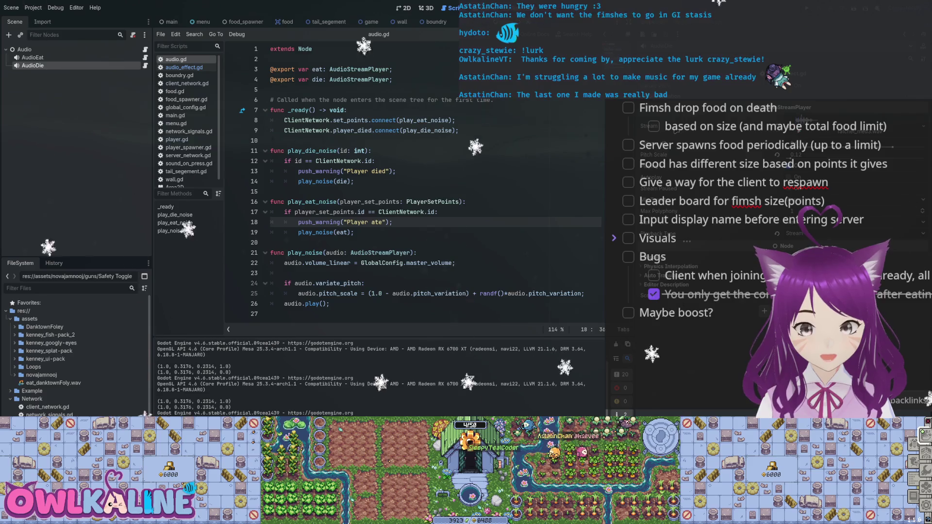
pyautogui.press('F5')
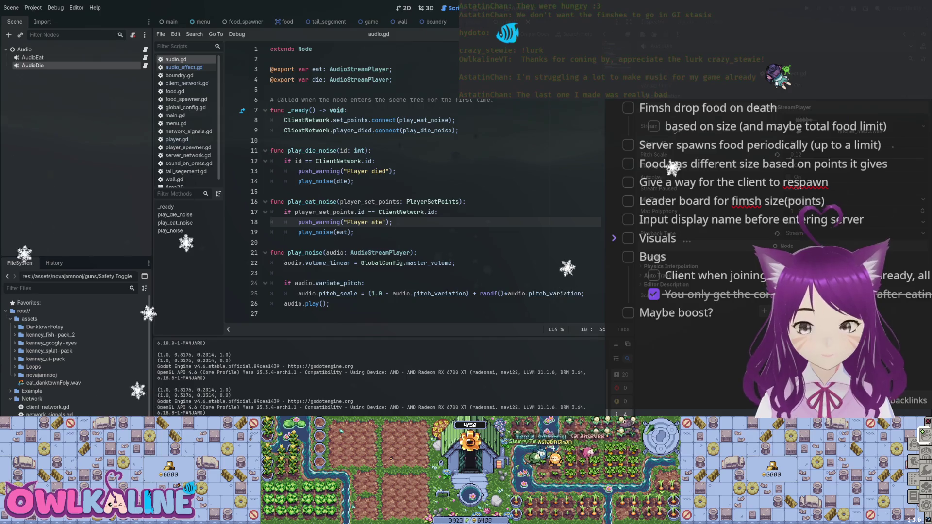
# Expand the novajamnooj and cards sound folders in the FileSystem dock.
pyautogui.scroll(-3, 73, 370)
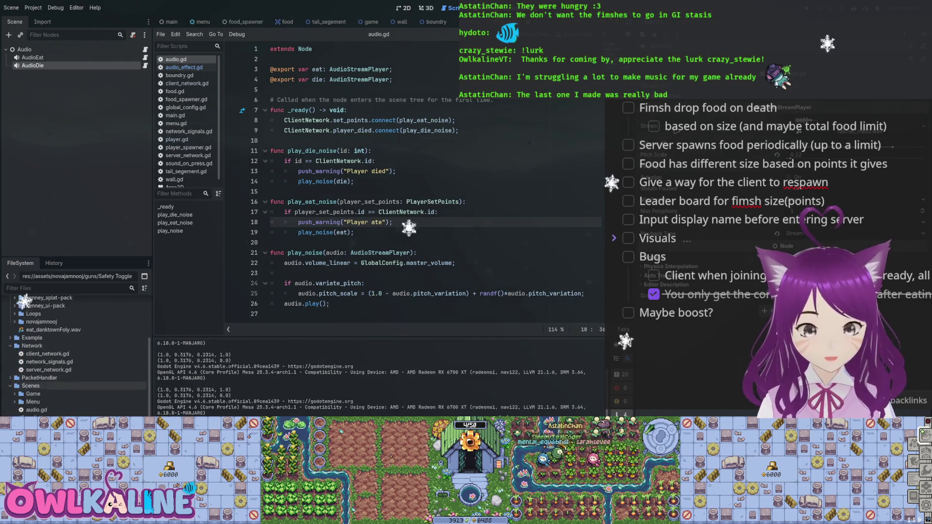
pyautogui.scroll(3, 73, 371)
pyautogui.doubleClick(41, 374)
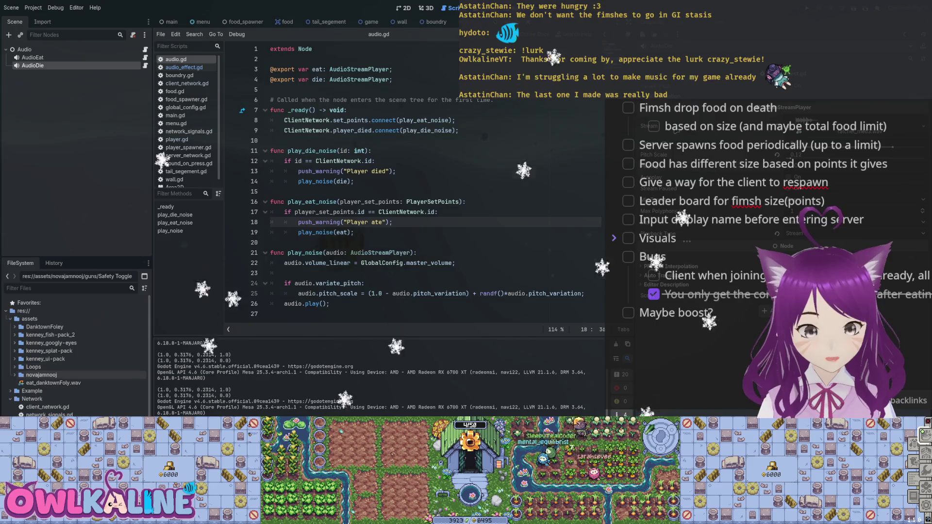
pyautogui.doubleClick(37, 383)
pyautogui.scroll(-3, 72, 358)
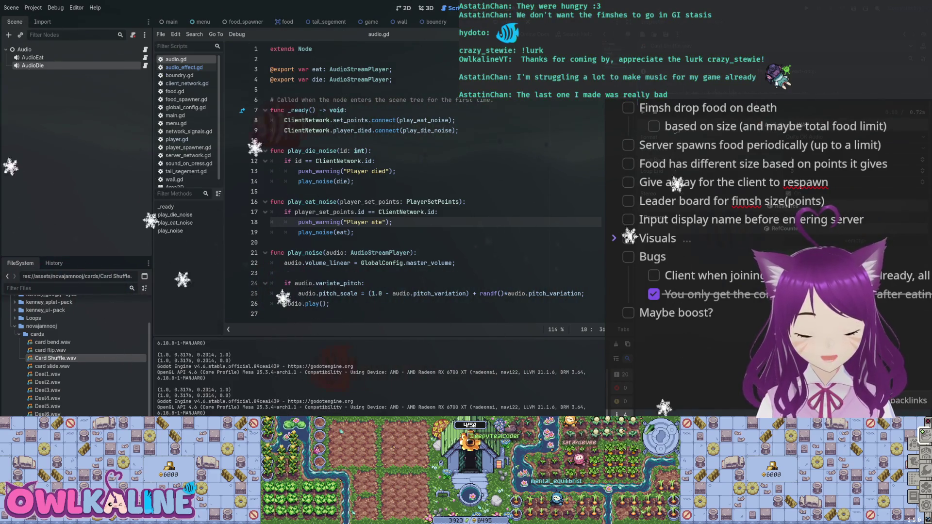
# Preview card flip, card bend, card slide and Deal1, then the gun shot.wav sound.
pyautogui.click(50, 350)
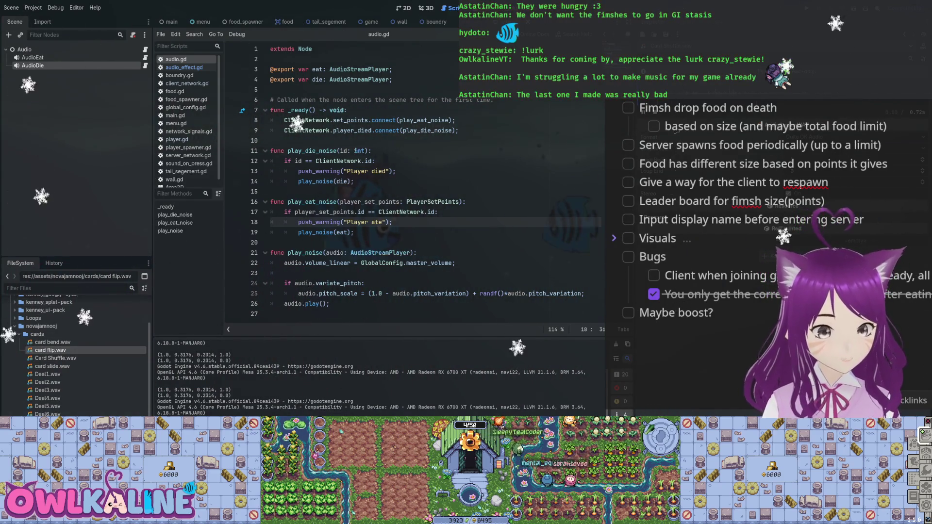
pyautogui.click(52, 342)
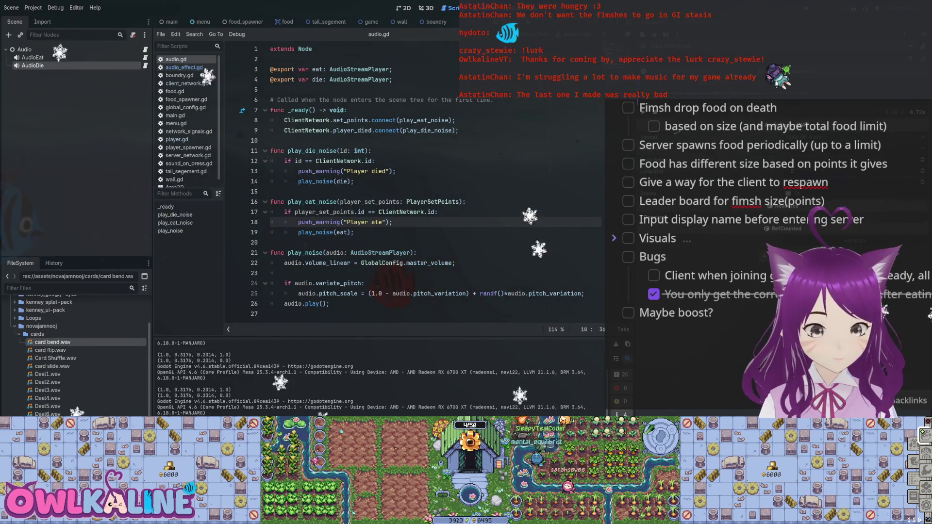
pyautogui.click(50, 350)
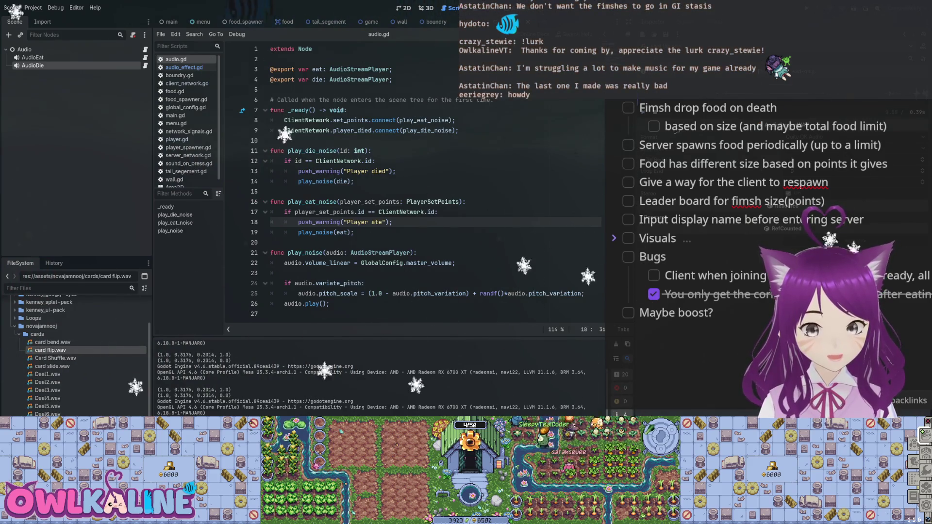
pyautogui.click(52, 342)
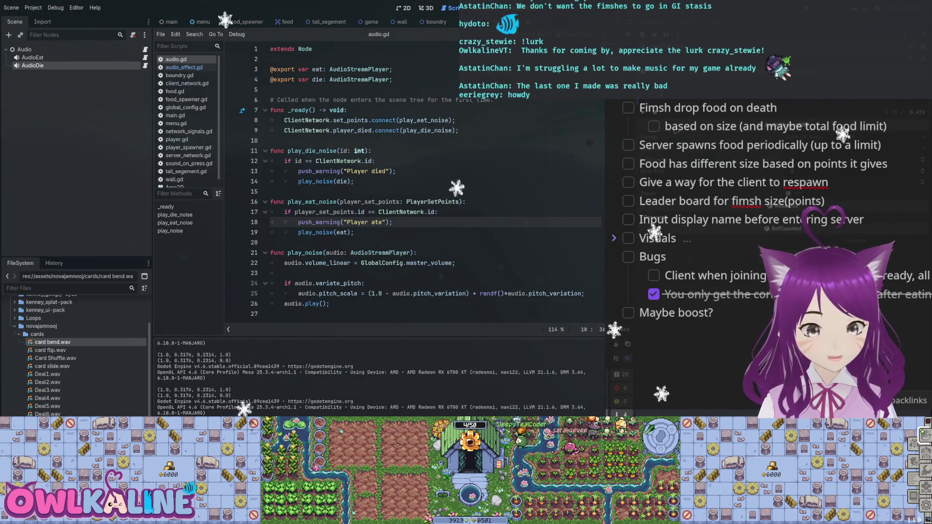
pyautogui.click(52, 365)
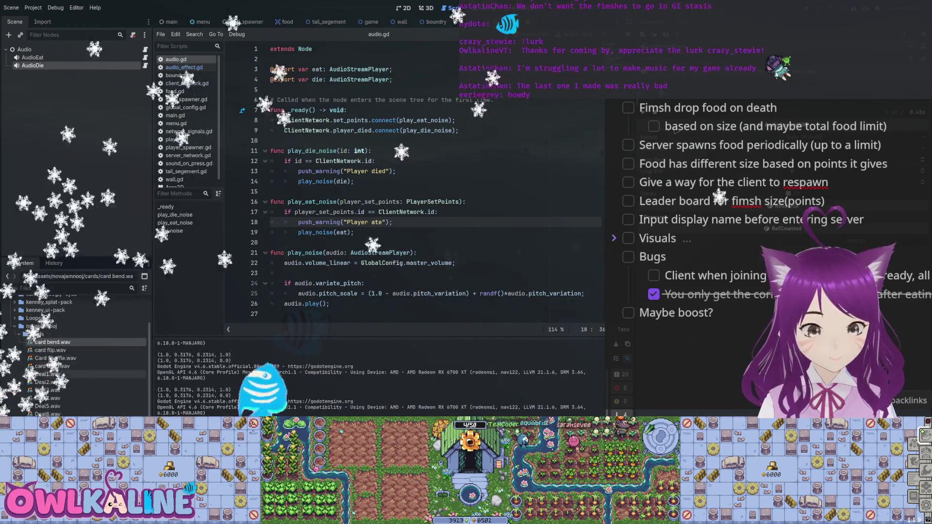
pyautogui.click(48, 374)
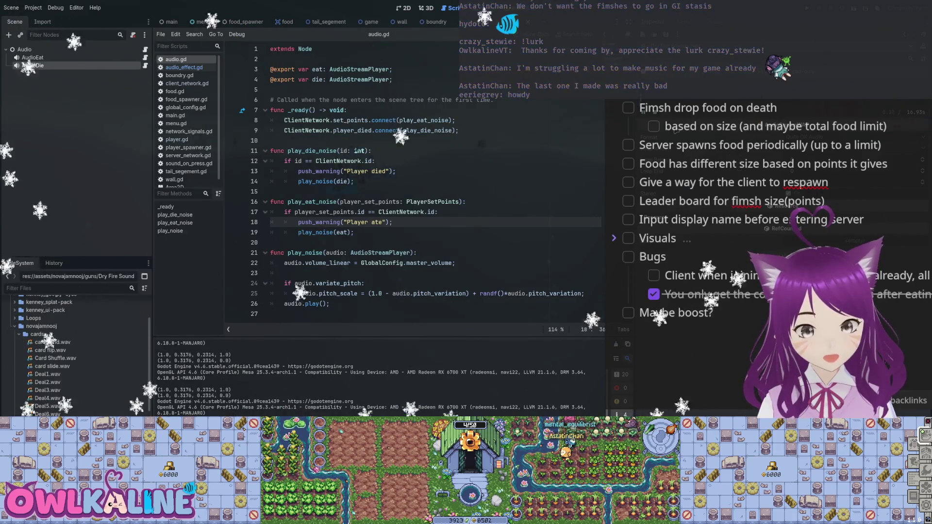
pyautogui.scroll(-3, 78, 350)
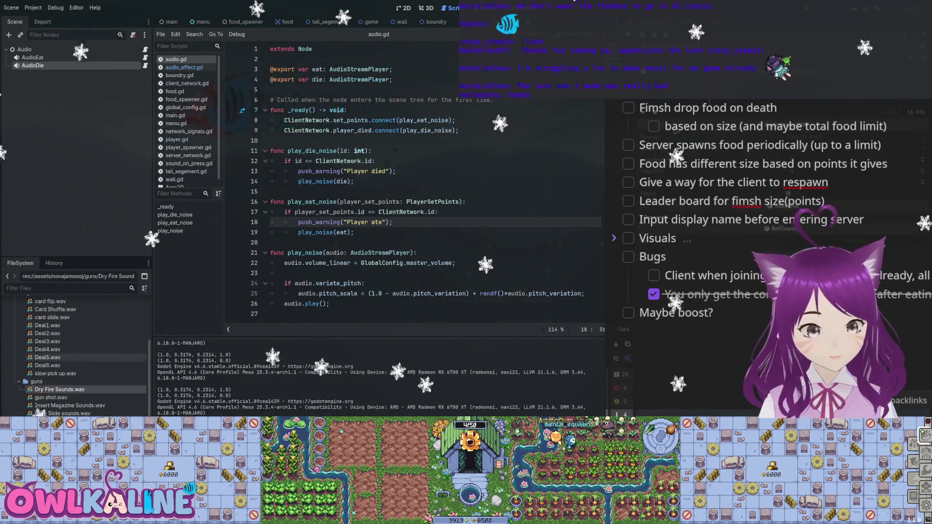
pyautogui.click(51, 397)
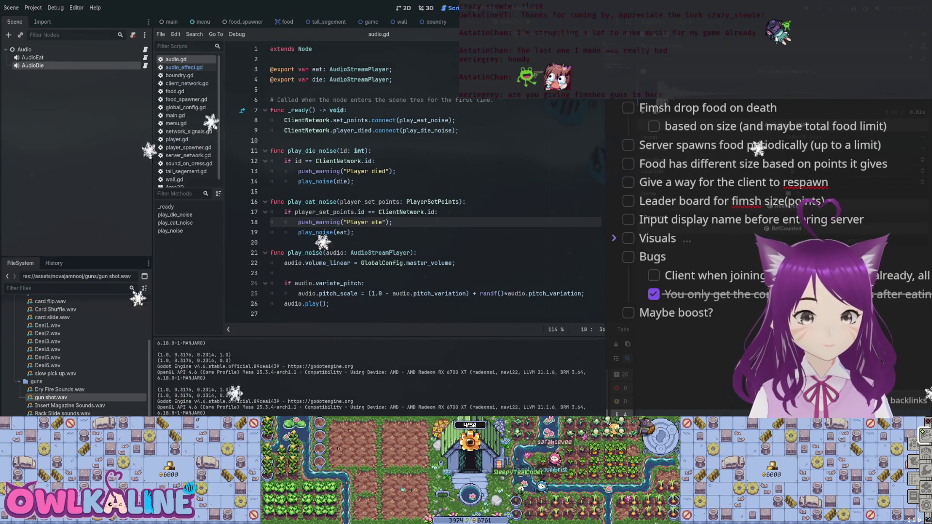
# Place the caret on the ClientNetwork.player_died connection line in audio.gd.
pyautogui.click(376, 120)
# Cycle through the boundry, audio and main scenes, view main in 2D, then open game.
pyautogui.click(24, 49)
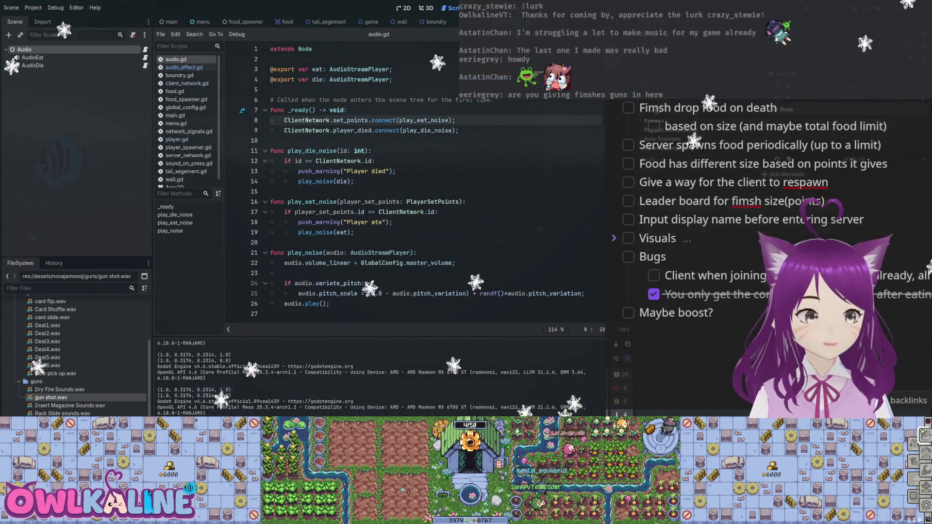
pyautogui.hotkey('ctrl', 'shift', 'Tab')
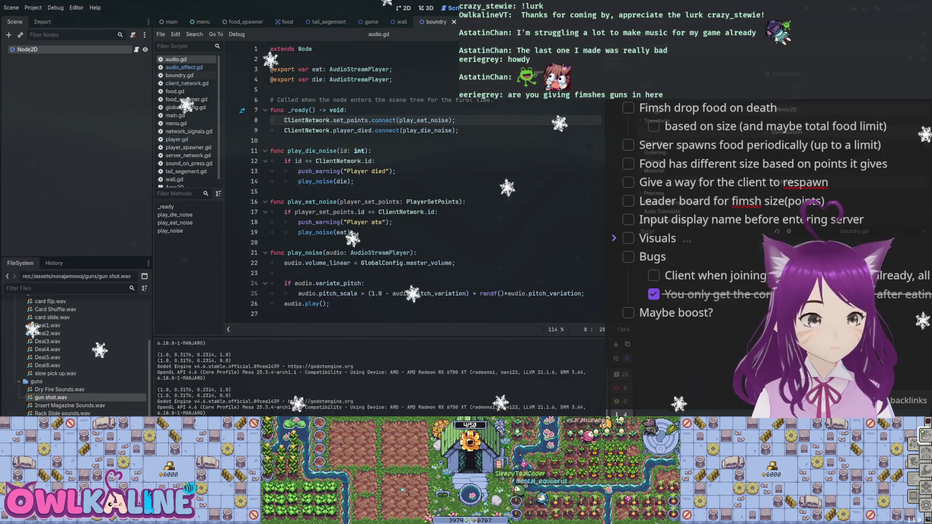
pyautogui.hotkey('ctrl', 'Tab')
pyautogui.hotkey('ctrl', 'shift', 'Tab')
pyautogui.hotkey('ctrl', 'shift', 'Tab')
pyautogui.hotkey('ctrl', 'shift', 'Tab')
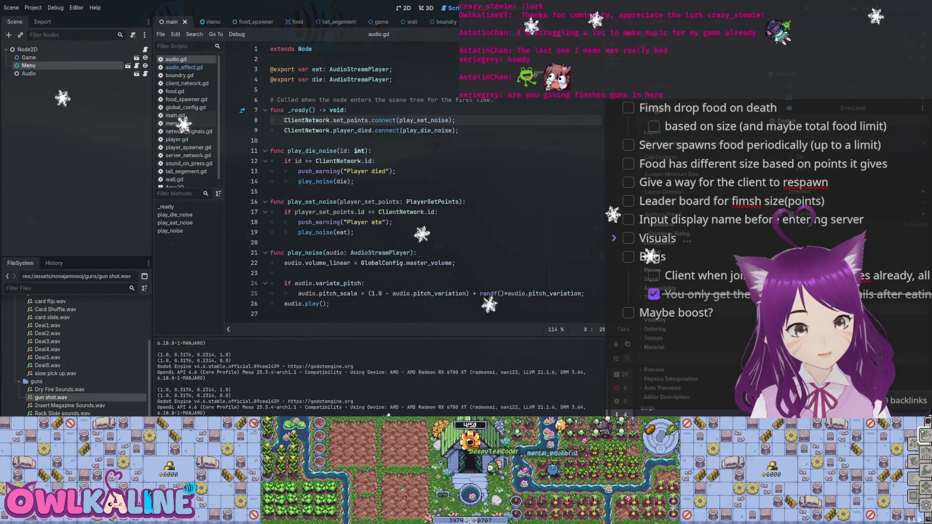
pyautogui.hotkey('ctrl', 'F1')
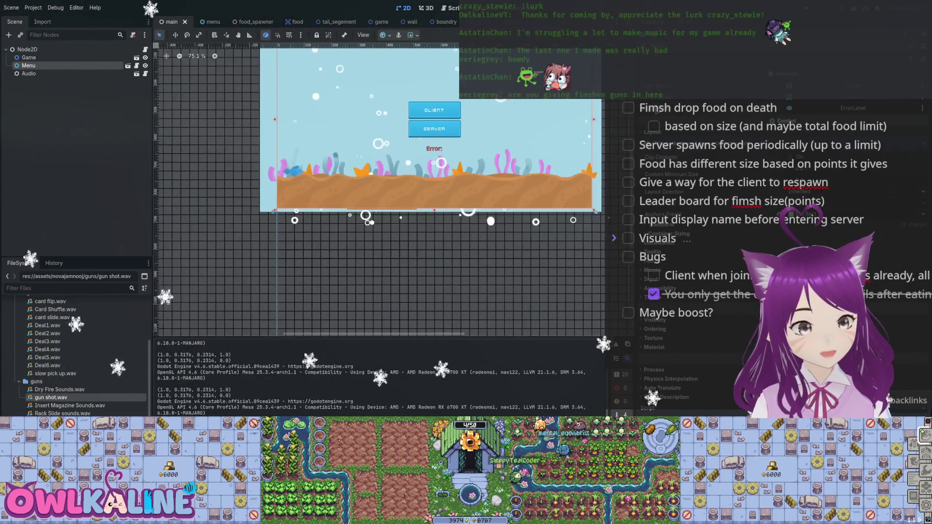
pyautogui.scroll(4, 459, 72)
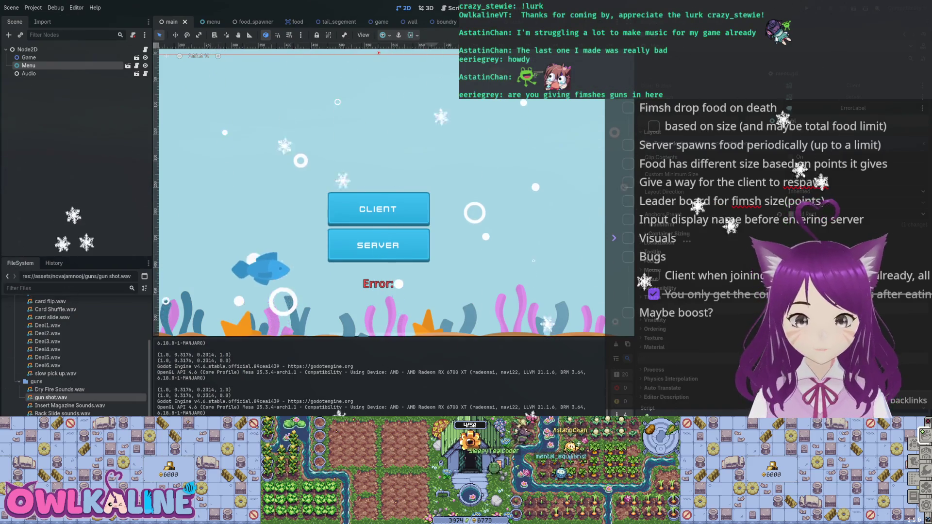
pyautogui.scroll(-5, 379, 194)
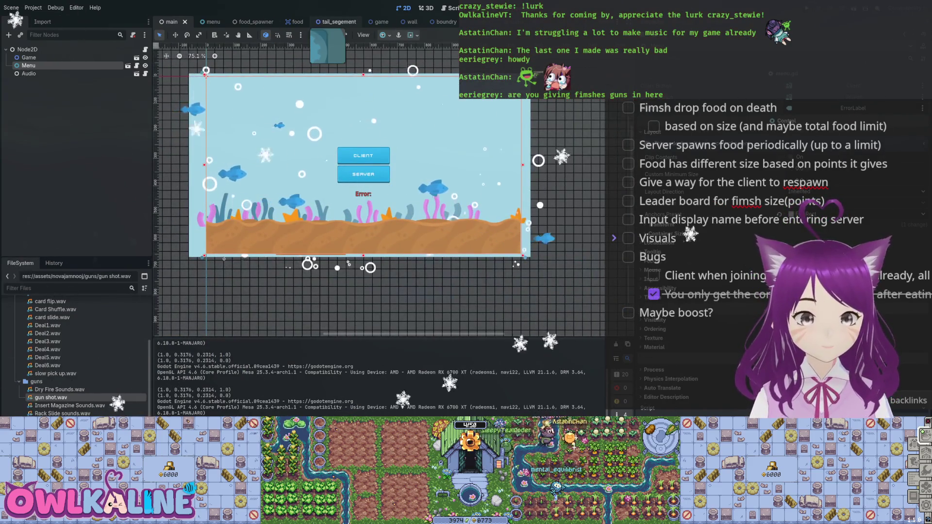
pyautogui.click(374, 22)
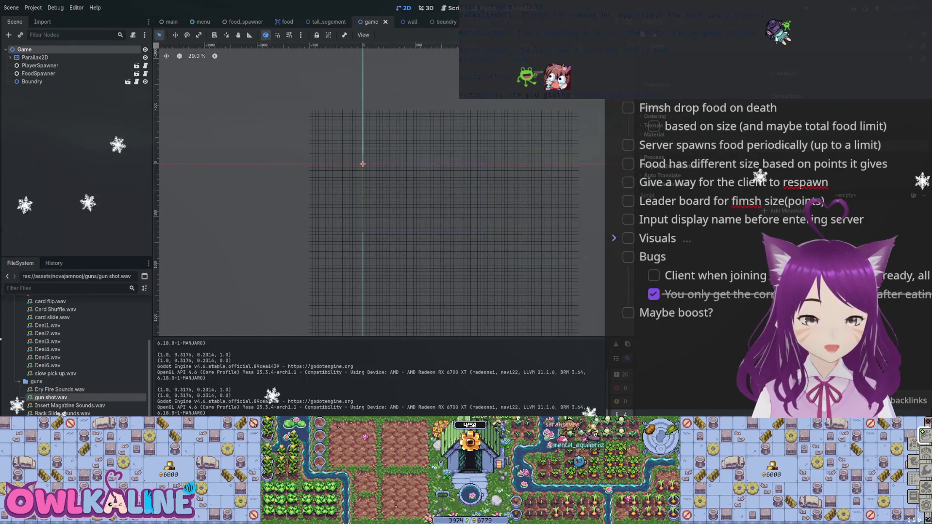
pyautogui.scroll(5, 790, 200)
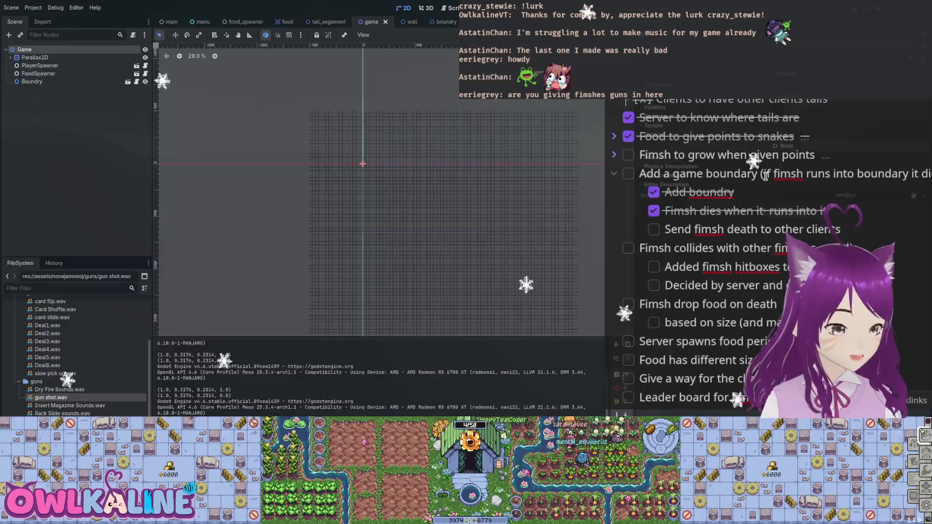
pyautogui.scroll(-2, 616, 157)
pyautogui.click(617, 156)
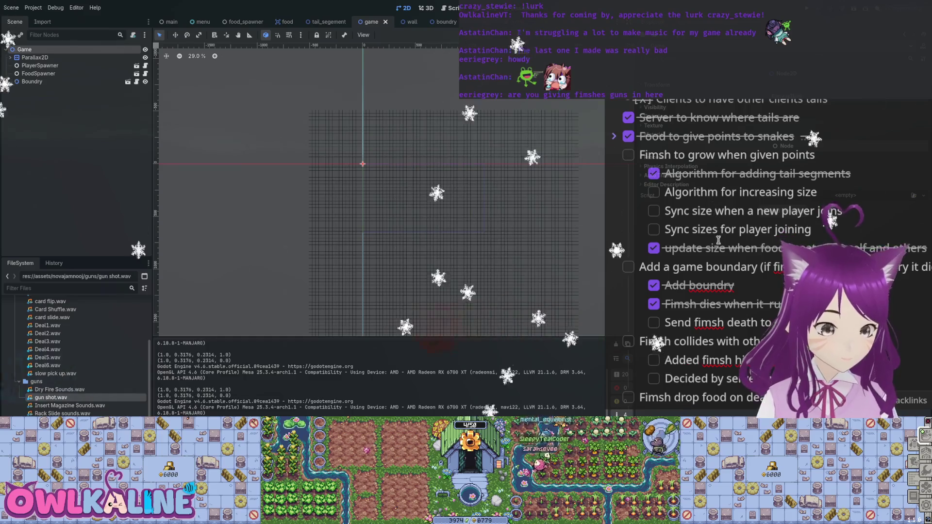
pyautogui.scroll(-2, 749, 214)
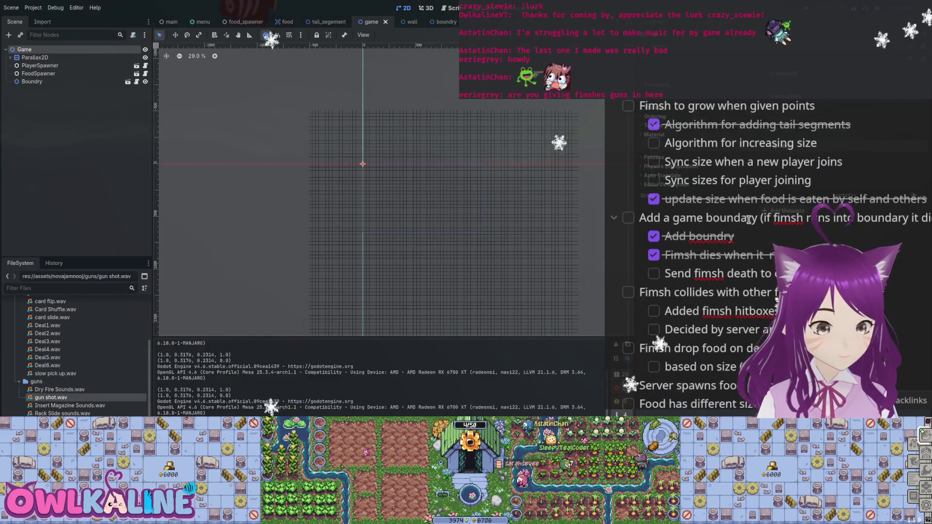
pyautogui.scroll(-2, 750, 219)
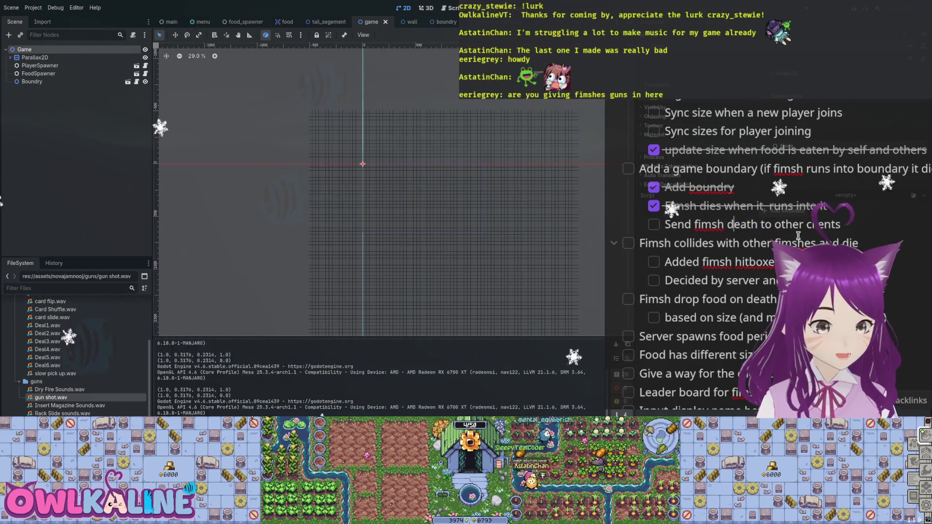
pyautogui.scroll(-4, 744, 233)
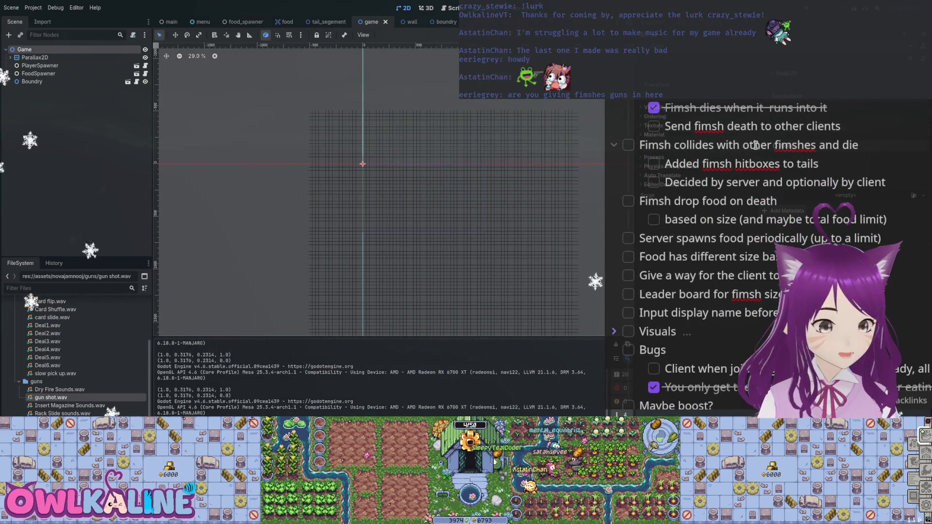
pyautogui.scroll(2, 709, 192)
pyautogui.moveTo(693, 175); pyautogui.dragTo(783, 177)
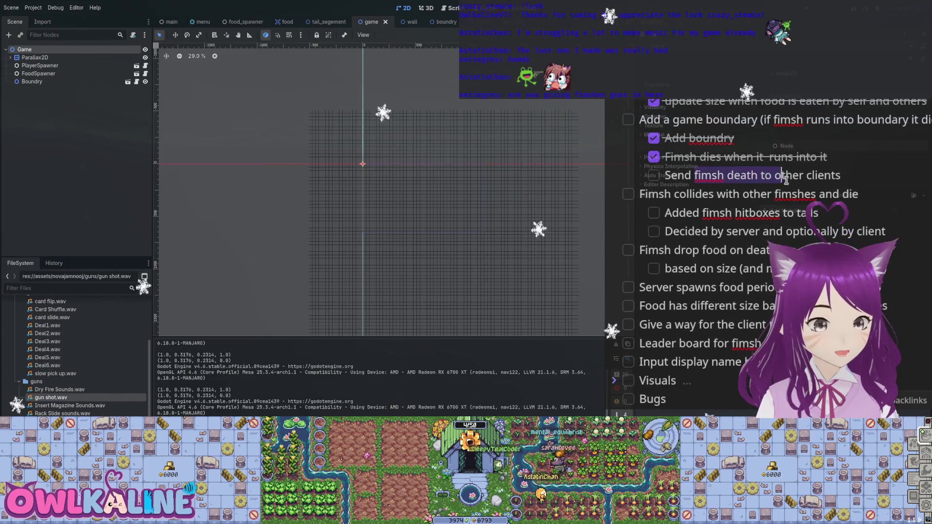
pyautogui.click(707, 176)
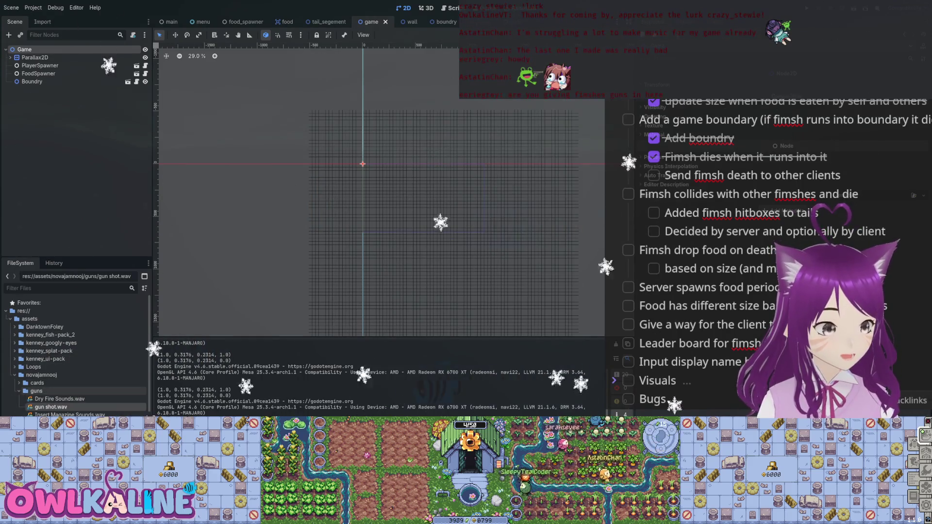
# Inspect player_died and packet cases in client_network.gd, then open network_signals.gd and player_died.gd.
pyautogui.click(47, 406)
pyautogui.click(47, 407)
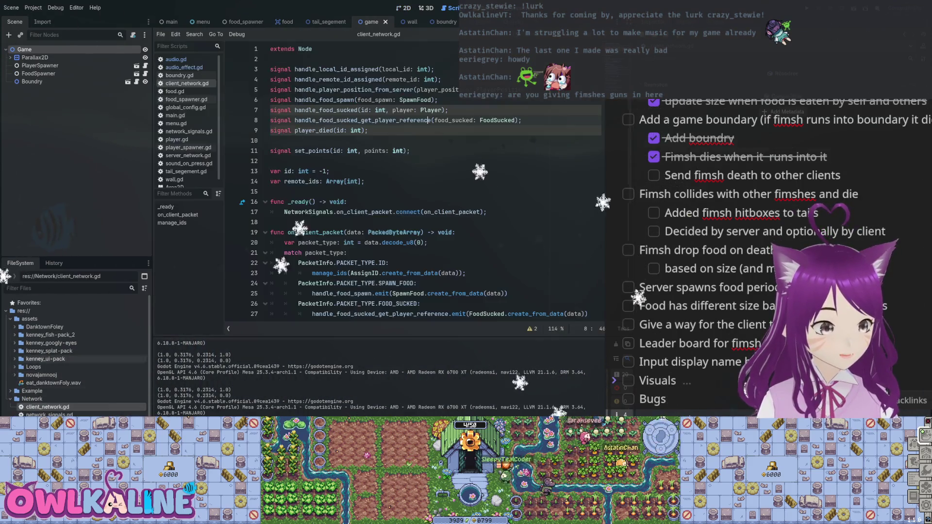
pyautogui.doubleClick(314, 130)
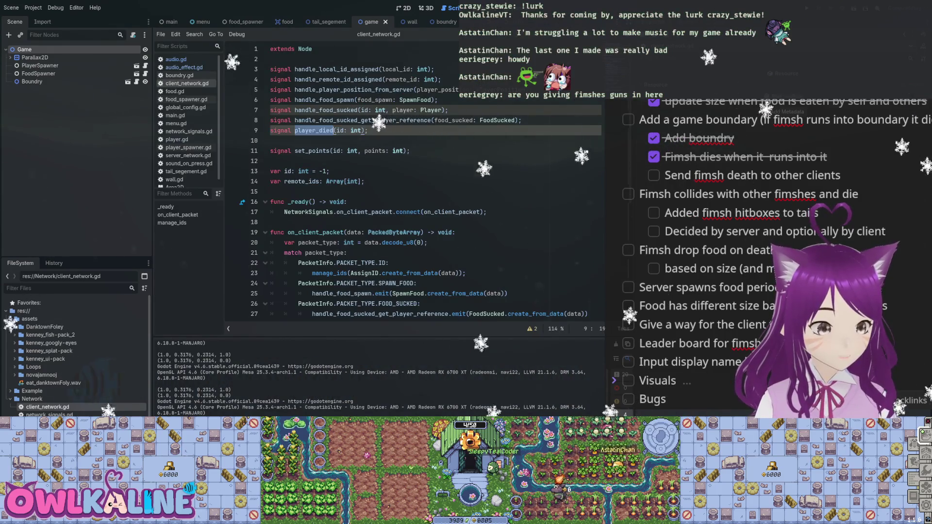
pyautogui.scroll(-2, 313, 130)
pyautogui.scroll(-2, 400, 222)
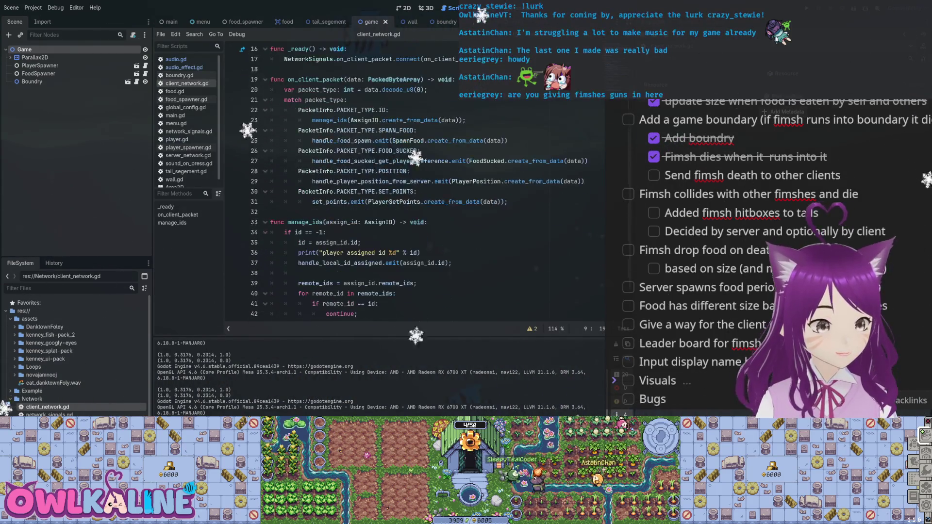
pyautogui.click(400, 222)
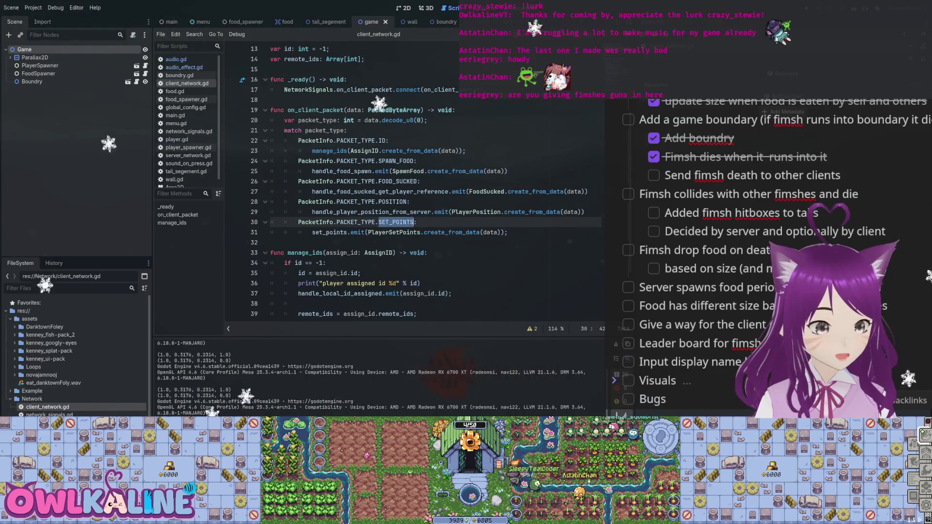
pyautogui.doubleClick(42, 415)
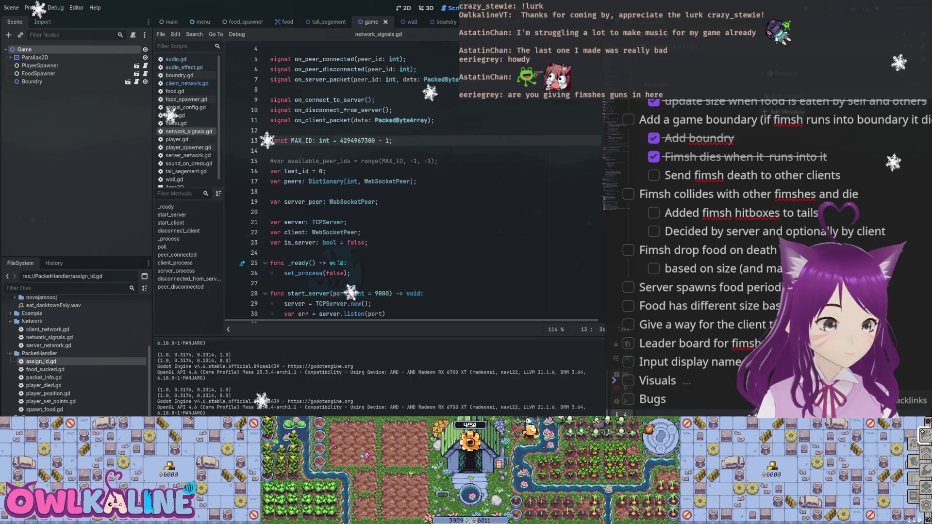
pyautogui.doubleClick(44, 385)
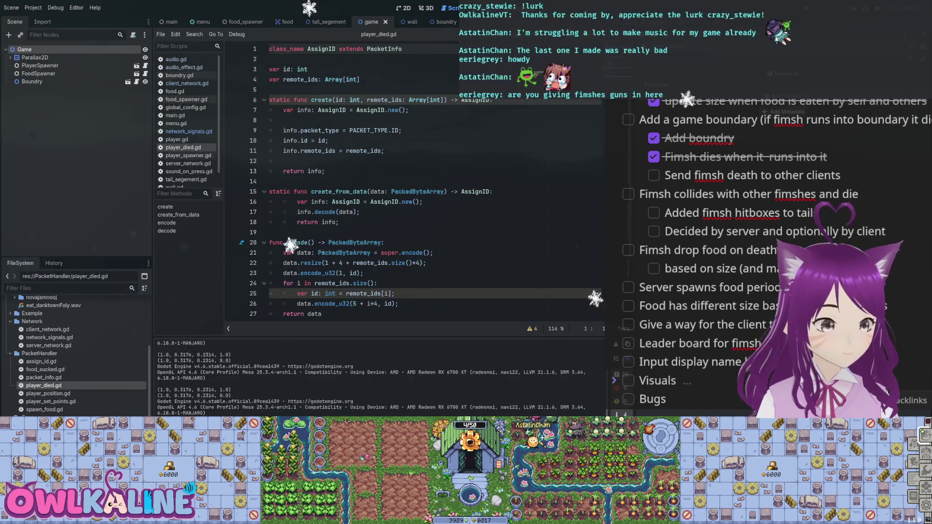
# Rename the AssignID class name, create return type and body references to PlayerDied.
pyautogui.doubleClick(322, 49)
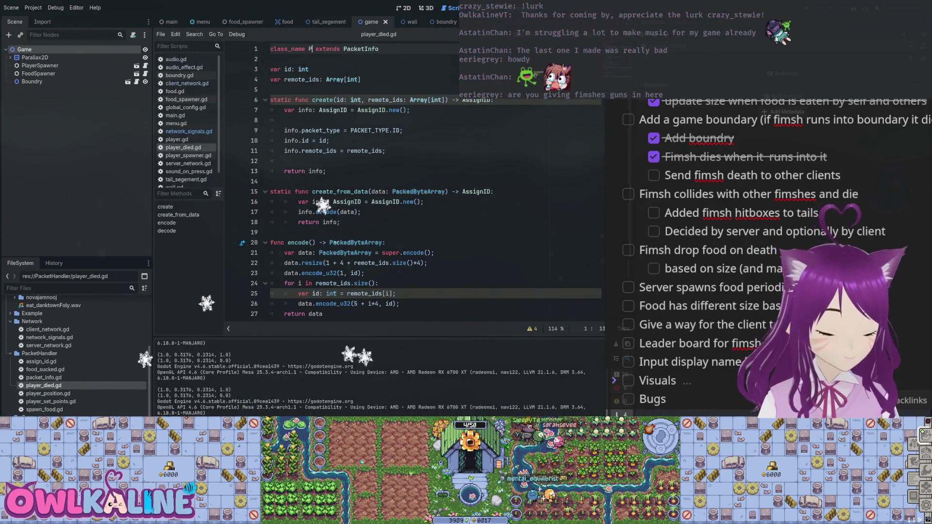
pyautogui.write('yerDied')
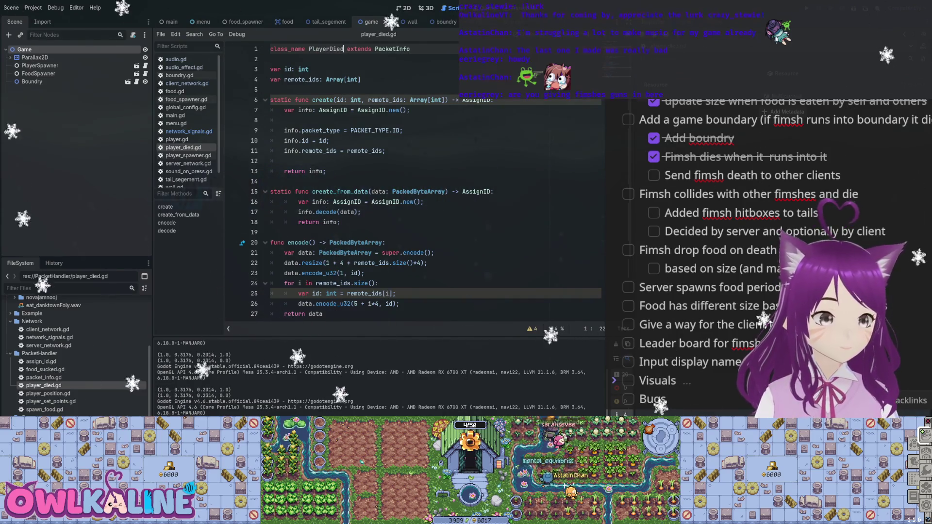
pyautogui.doubleClick(476, 100)
pyautogui.write('PlayerDied')
pyautogui.doubleClick(333, 109)
pyautogui.click(463, 191)
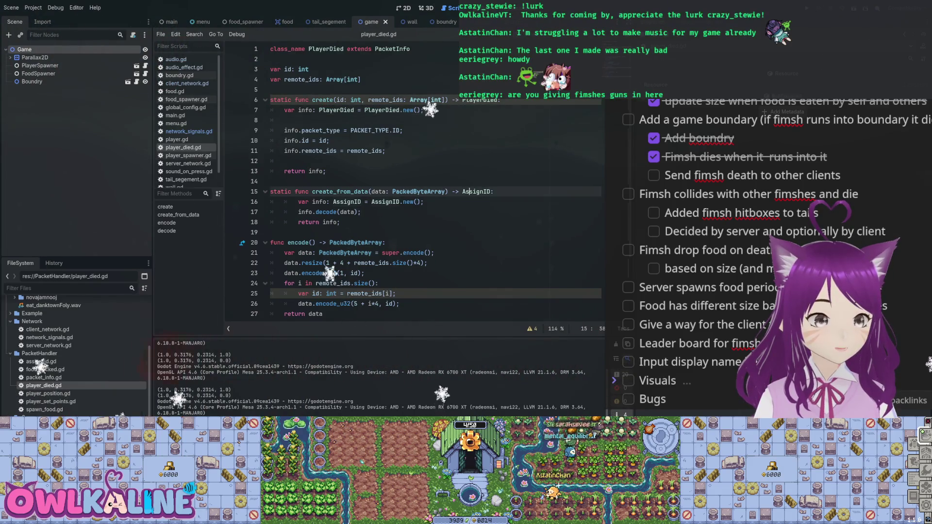
pyautogui.doubleClick(385, 202)
pyautogui.write('PlayerDied')
pyautogui.write('PlayerDied')
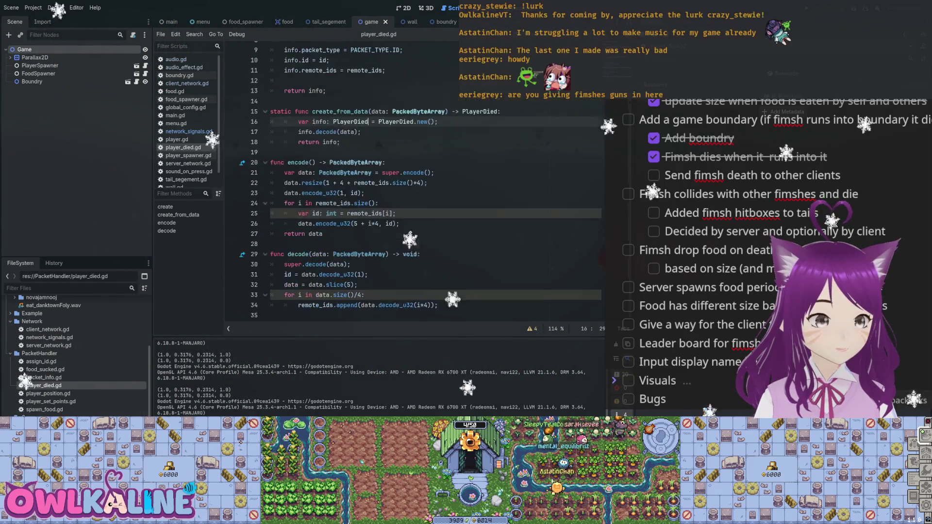
# Remove the remote_ids variable and its assignment, set the packet type to PLAYER_DIED, and save.
pyautogui.click(340, 79)
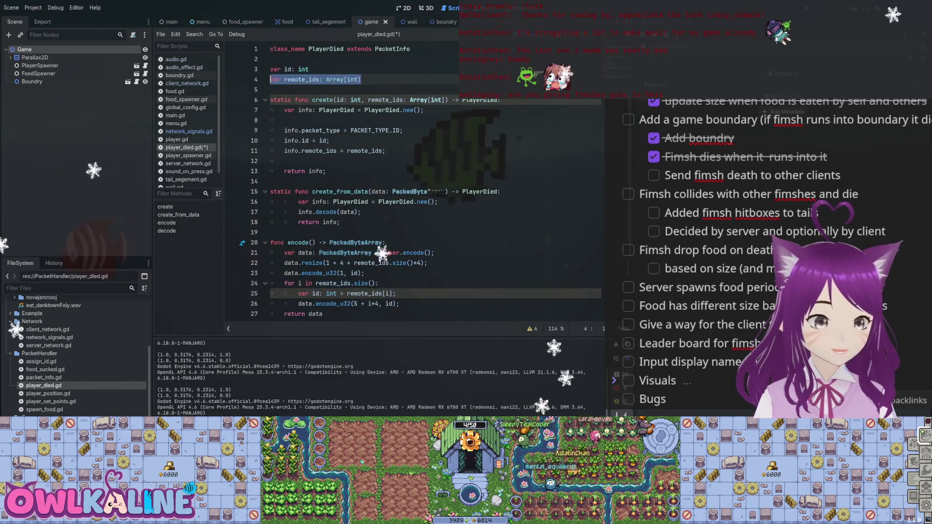
pyautogui.hotkey('ctrl', 'x')
pyautogui.click(319, 99)
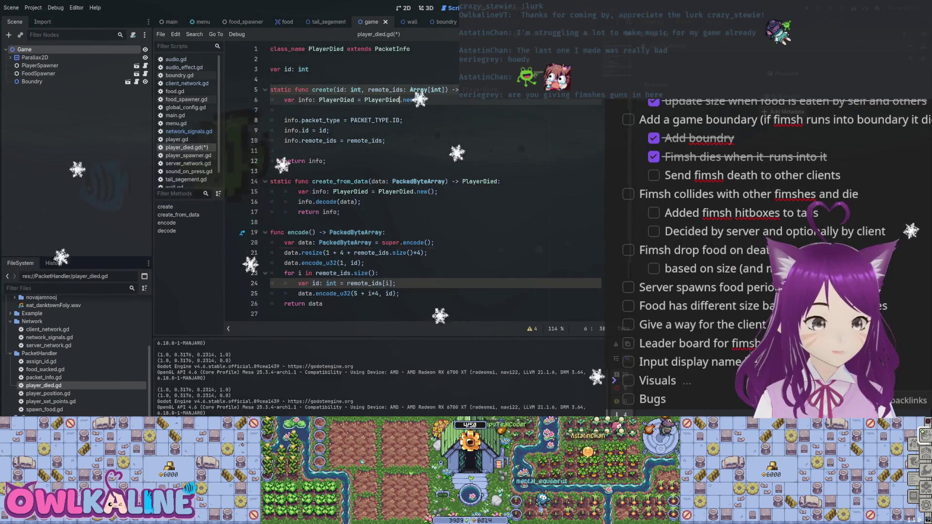
pyautogui.click(386, 150)
pyautogui.press('Up')
pyautogui.press('End')
pyautogui.hotkey('shift', 'Home')
pyautogui.press('BackSpace')
pyautogui.press('BackSpace')
pyautogui.press('BackSpace')
pyautogui.click(396, 120)
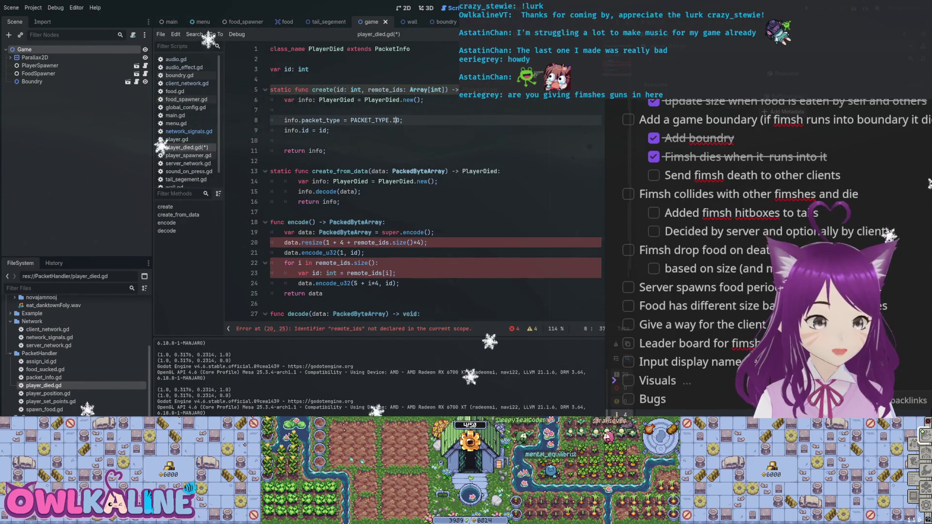
pyautogui.write('PLAYT')
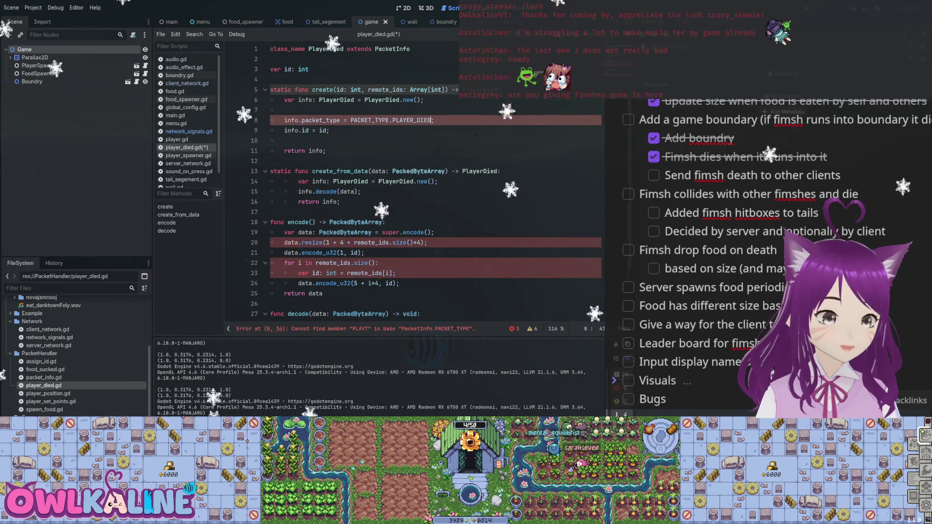
pyautogui.press('Down')
pyautogui.hotkey('ctrl', 's')
# Delete the remote_ids loops from encode and decode and save player_died.gd.
pyautogui.scroll(-1, 413, 184)
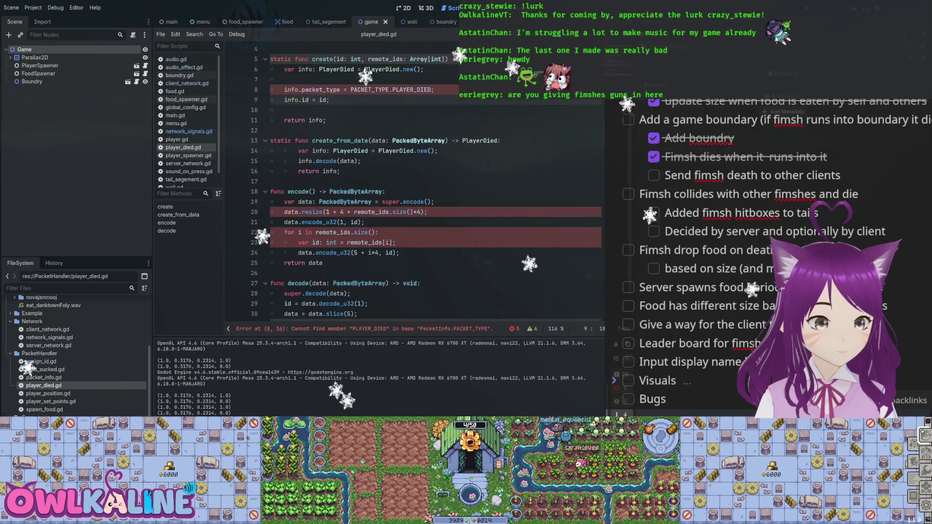
pyautogui.scroll(-1, 412, 185)
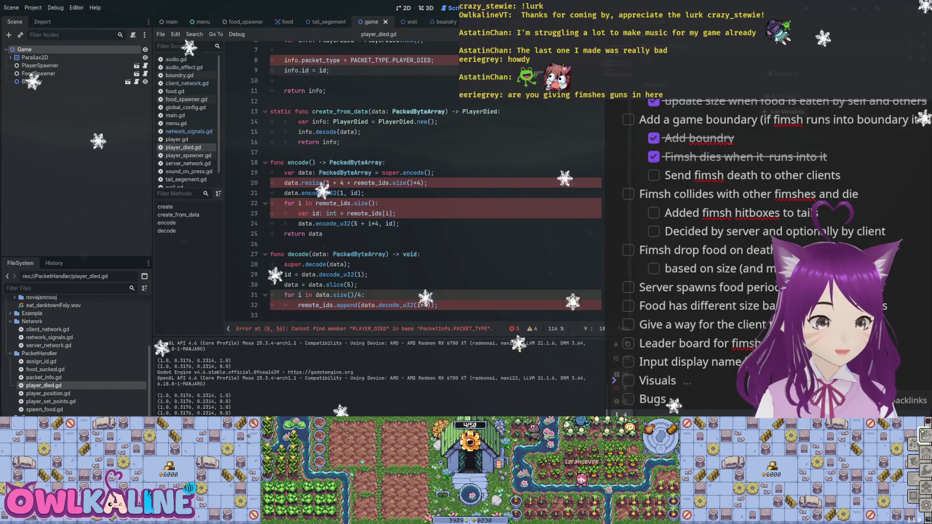
pyautogui.click(351, 183)
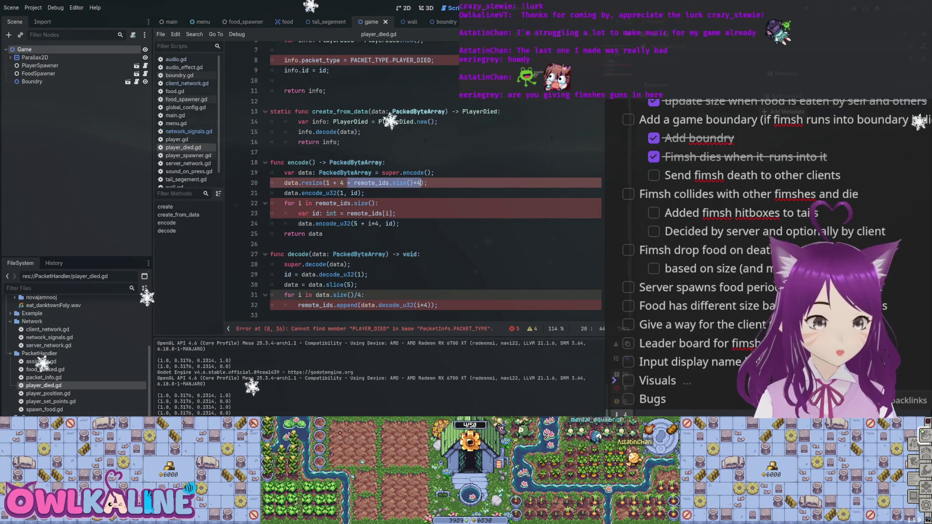
pyautogui.moveTo(400, 223)
pyautogui.mouseDown()
pyautogui.moveTo(340, 203)
pyautogui.moveTo(365, 192)
pyautogui.mouseUp()
pyautogui.press('BackSpace')
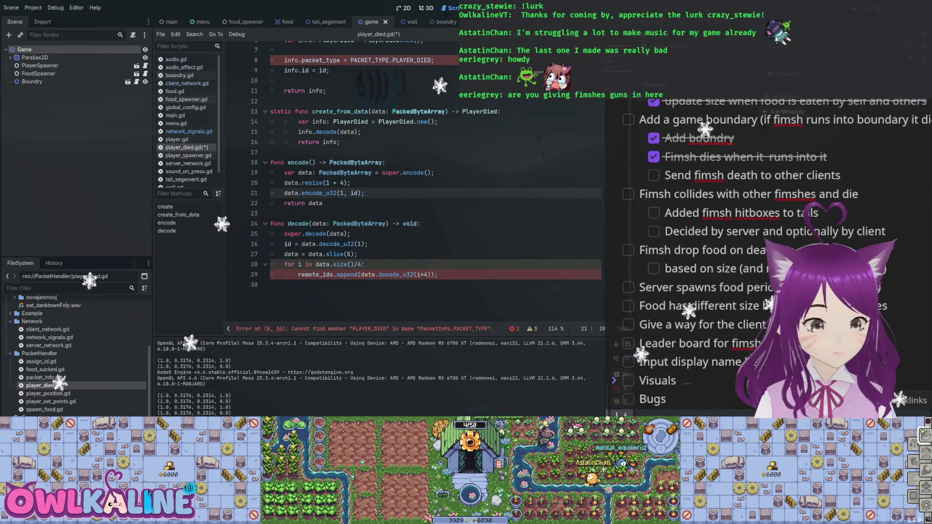
pyautogui.moveTo(439, 274); pyautogui.dragTo(270, 264)
pyautogui.press('BackSpace')
pyautogui.hotkey('ctrl', 's')
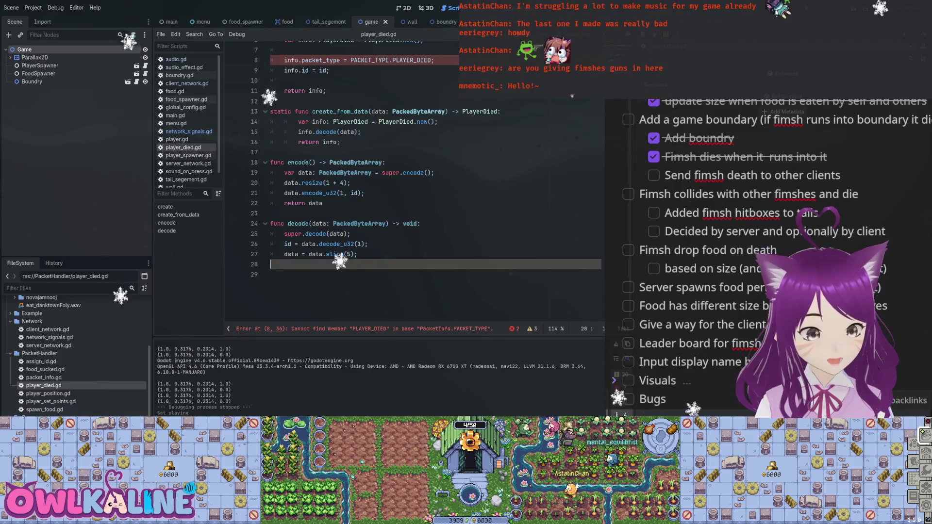
pyautogui.press('BackSpace')
pyautogui.hotkey('ctrl', 's')
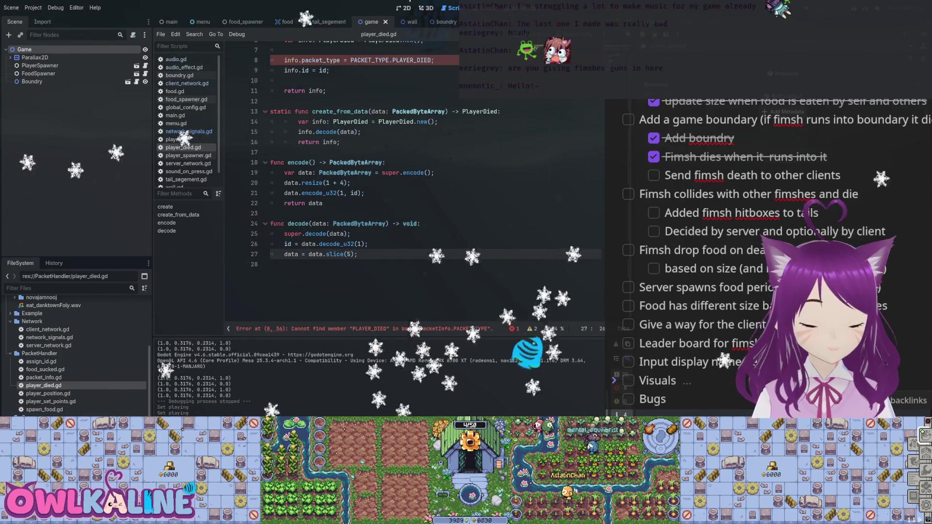
# Open packet_info.gd from the FileSystem dock.
pyautogui.scroll(2, 412, 170)
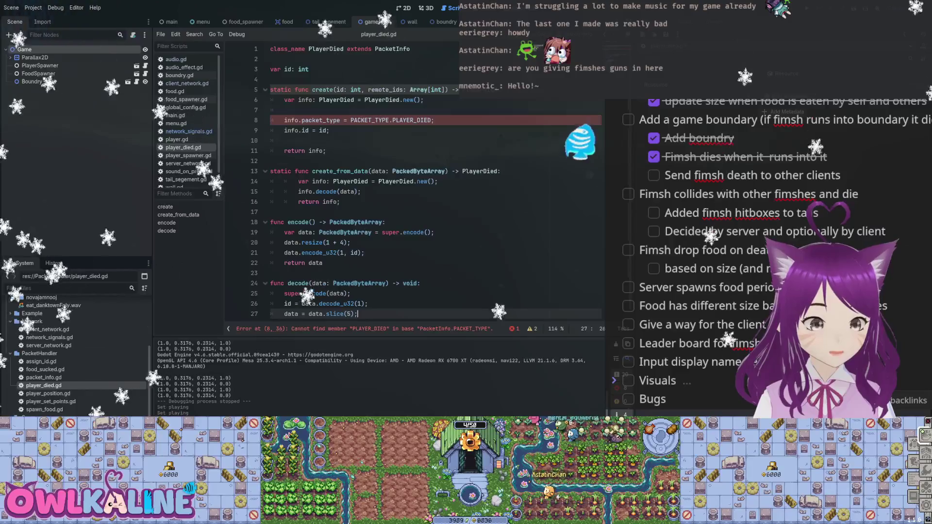
pyautogui.press('Up')
pyautogui.press('Up')
pyautogui.press('Up')
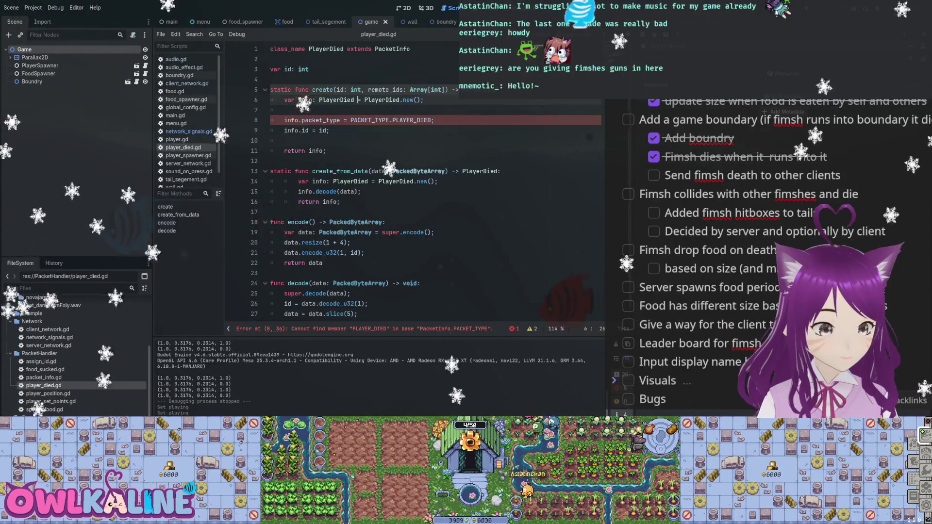
pyautogui.doubleClick(44, 377)
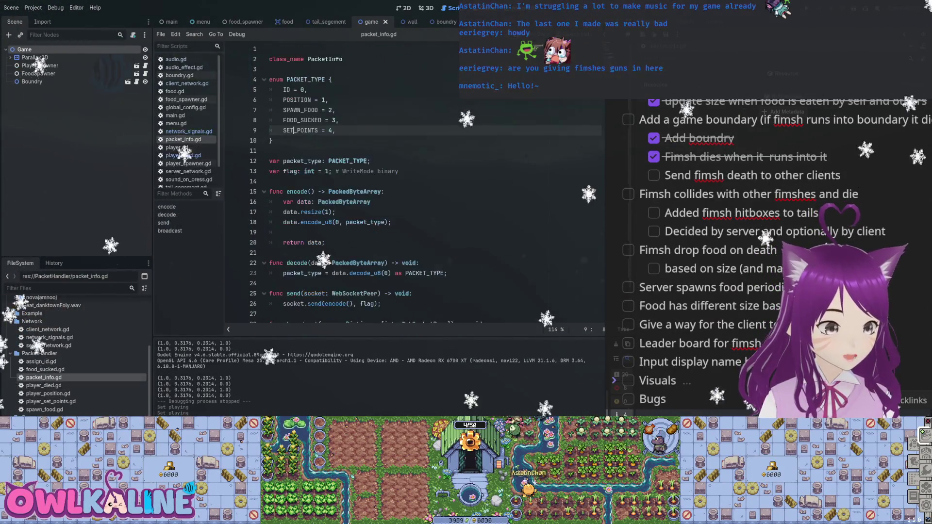
# Add PLAYER_DIED = 5 after SET_POINTS in the PACKET_TYPE enum, then open client_network.gd.
pyautogui.press('Return')
pyautogui.write('LAYER_DIED = 5,')
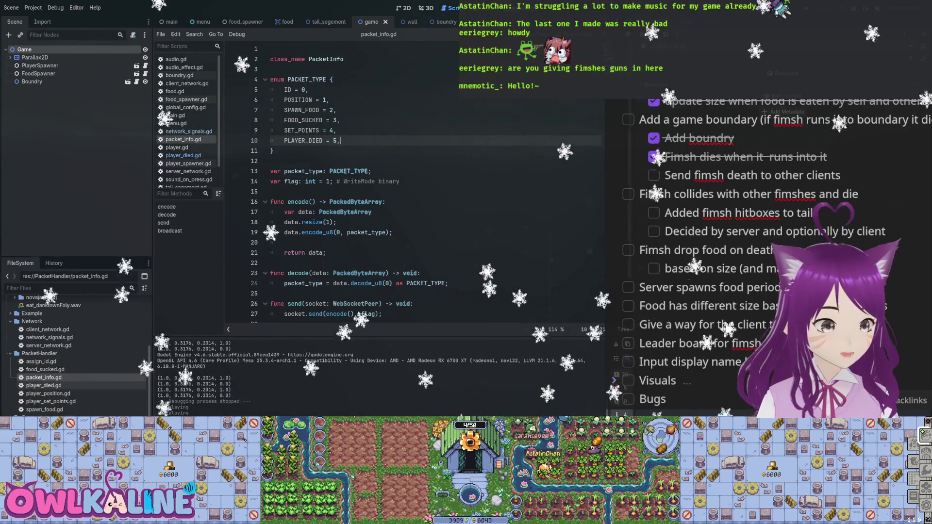
pyautogui.hotkey('alt', 'Left')
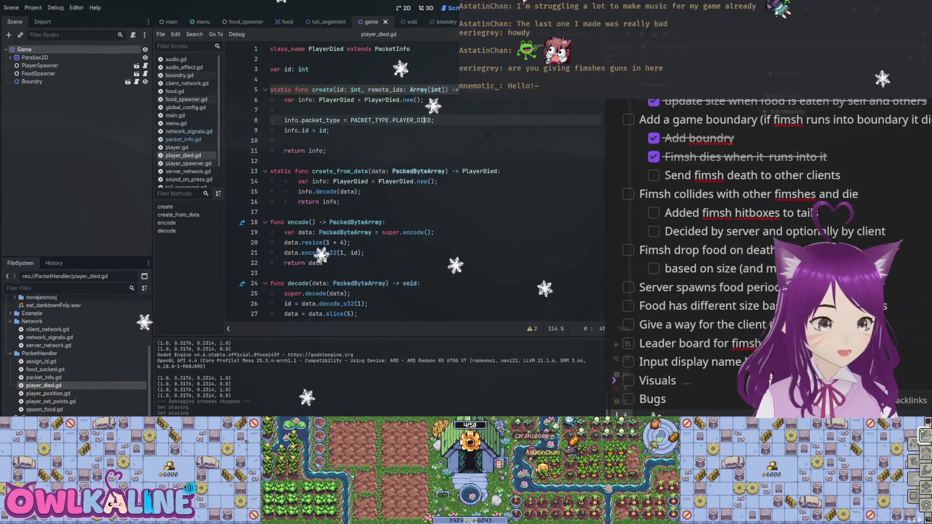
pyautogui.click(270, 160)
pyautogui.scroll(-1, 379, 179)
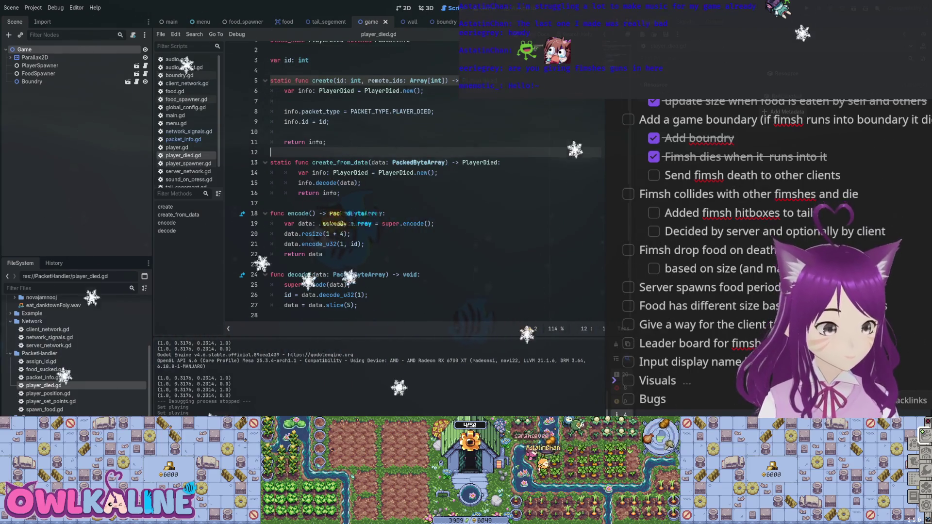
pyautogui.doubleClick(48, 329)
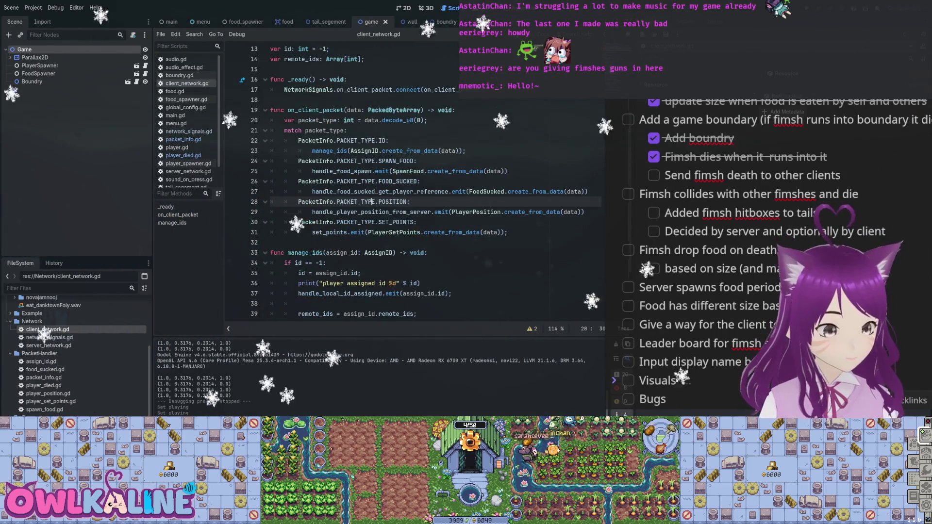
# Add a PacketInfo.PACKET_TYPE.PLAYER_DIED case after the SET_POINTS branch of the match.
pyautogui.scroll(4, 412, 184)
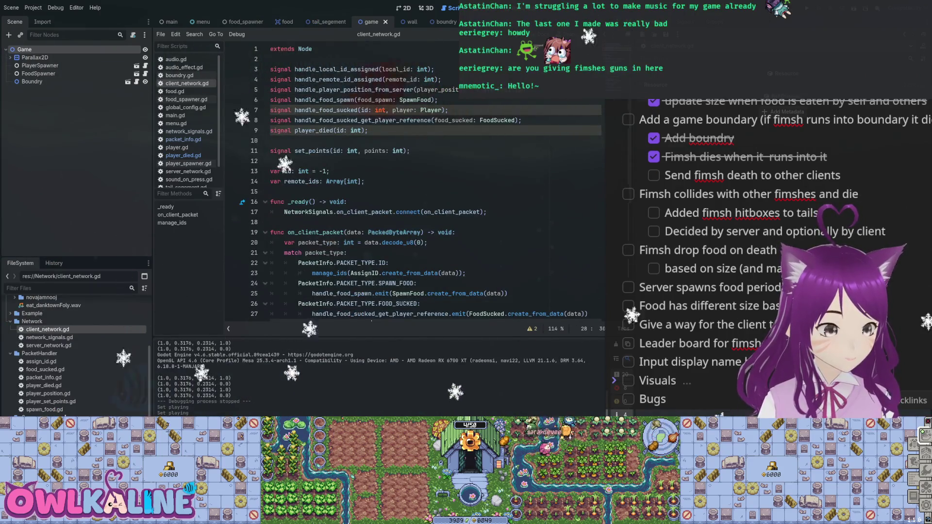
pyautogui.doubleClick(333, 131)
pyautogui.scroll(-2, 333, 130)
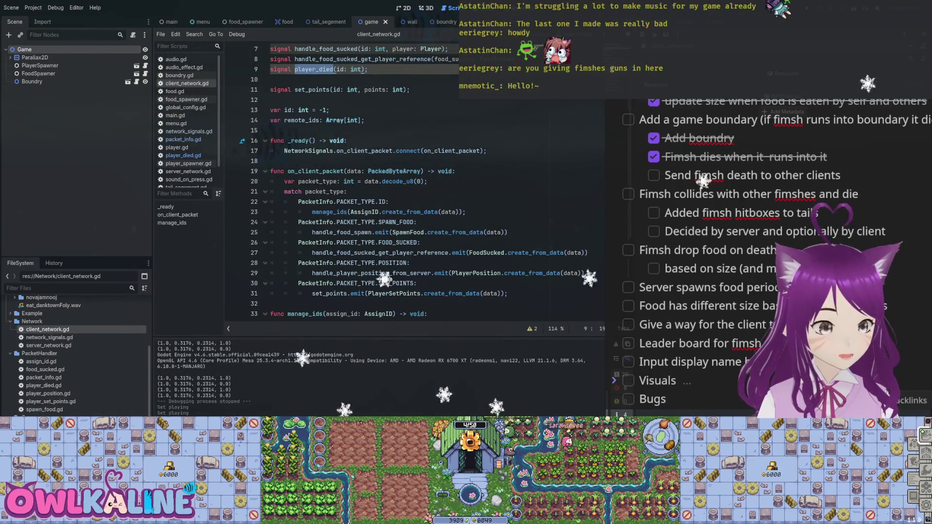
pyautogui.click(507, 293)
pyautogui.press('Return')
pyautogui.press('BackSpace')
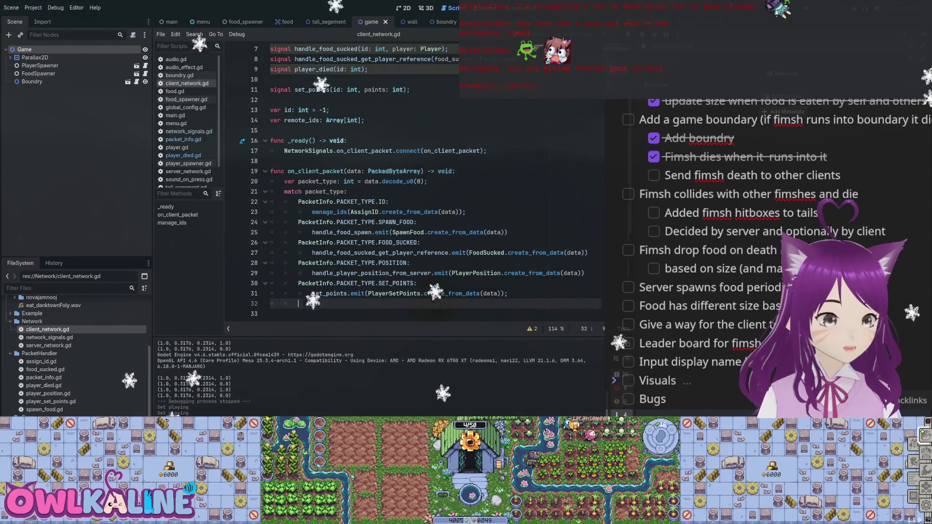
pyautogui.write('PacketInfo.')
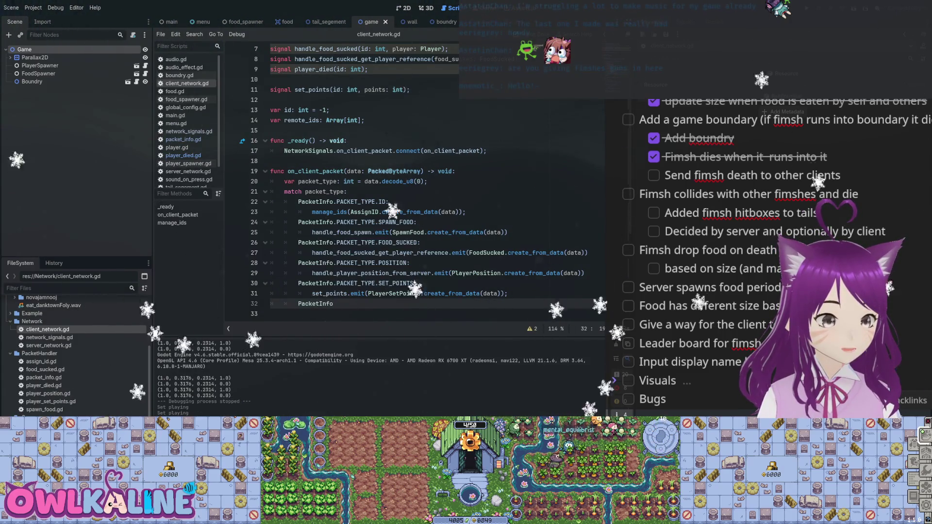
pyautogui.write('PACKET_TYPE.P')
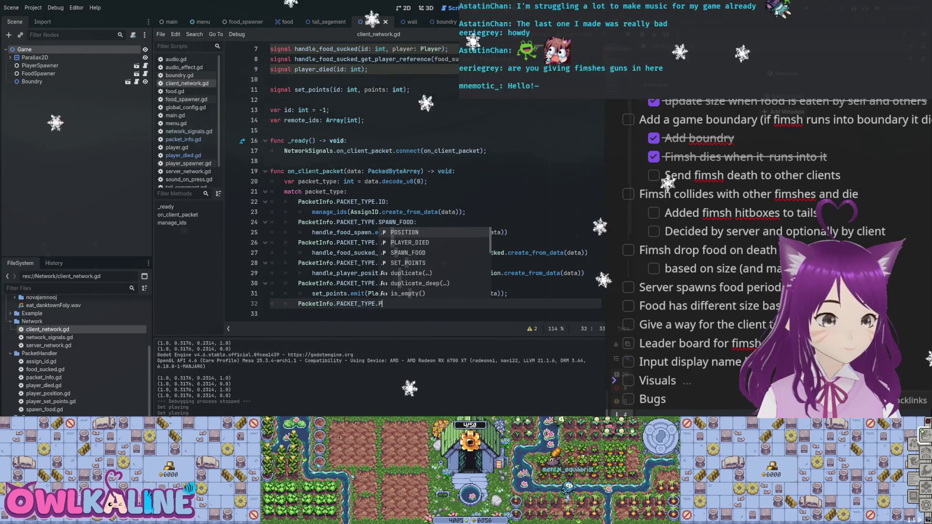
pyautogui.press('Down')
pyautogui.press('Return')
pyautogui.write(':')
pyautogui.press('Return')
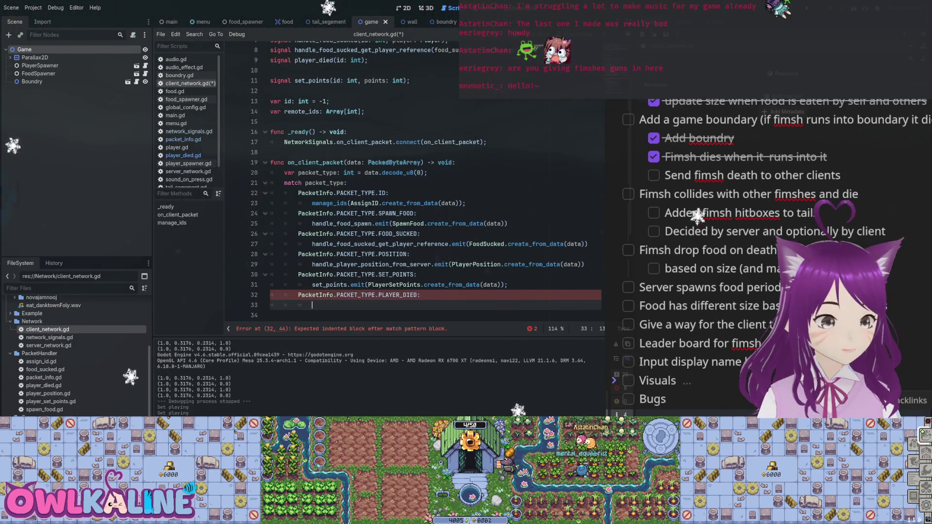
# In that case, decode data with PlayerDied.create_from_data, emit player_died with data.id, and save.
pyautogui.write('ar data: P')
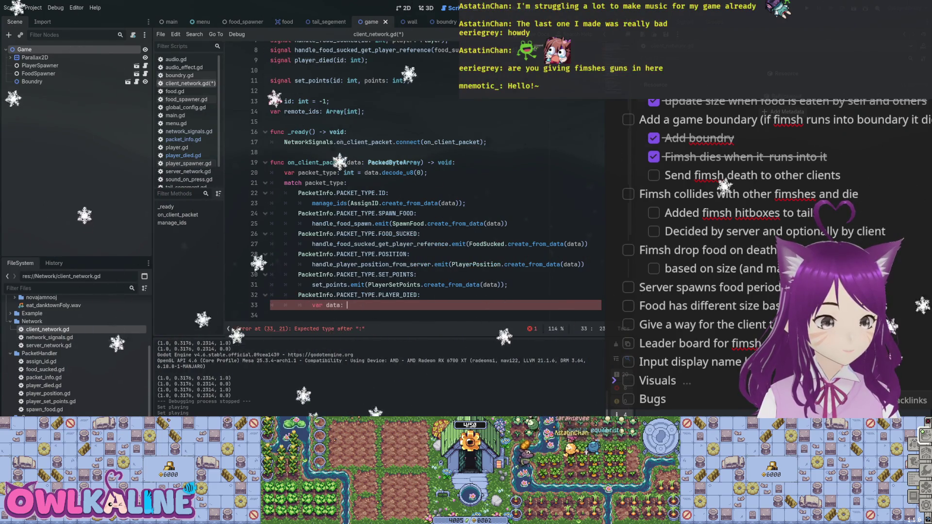
pyautogui.write('layerD')
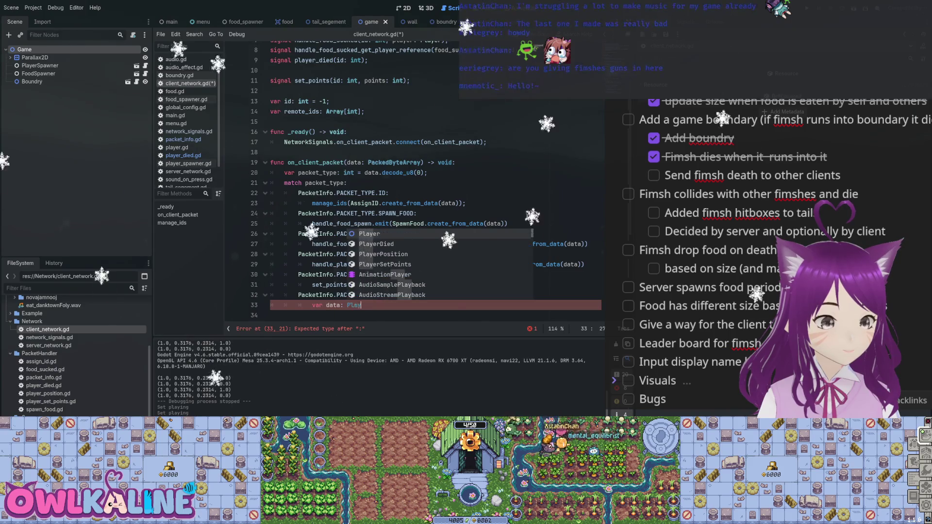
pyautogui.press('Return')
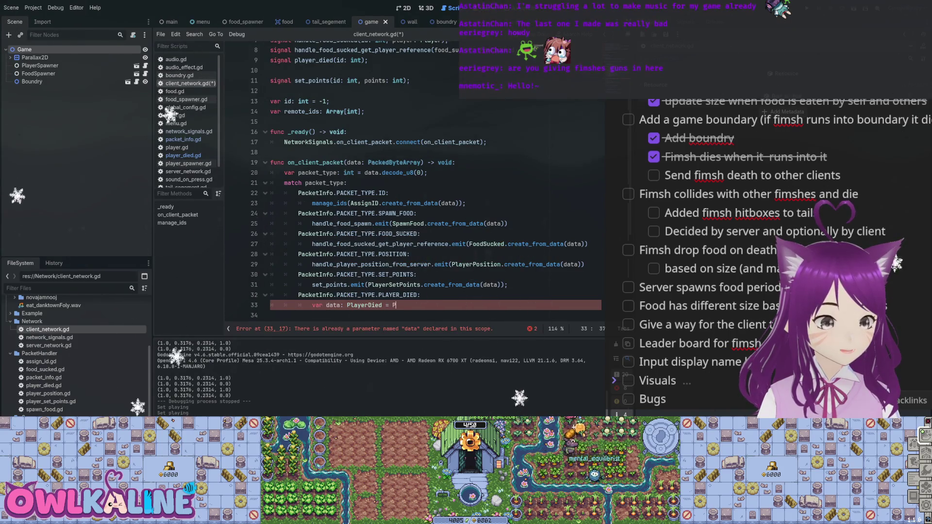
pyautogui.write('rDied.create_')
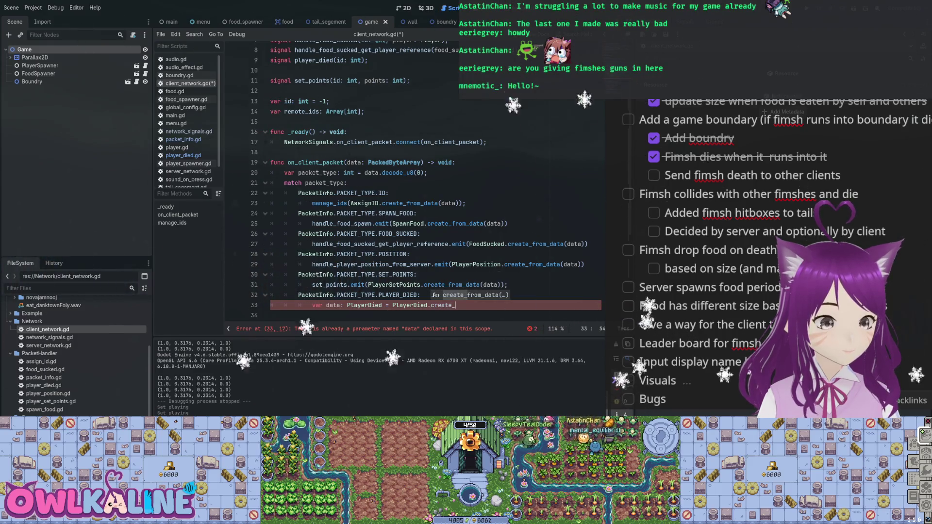
pyautogui.press('Return')
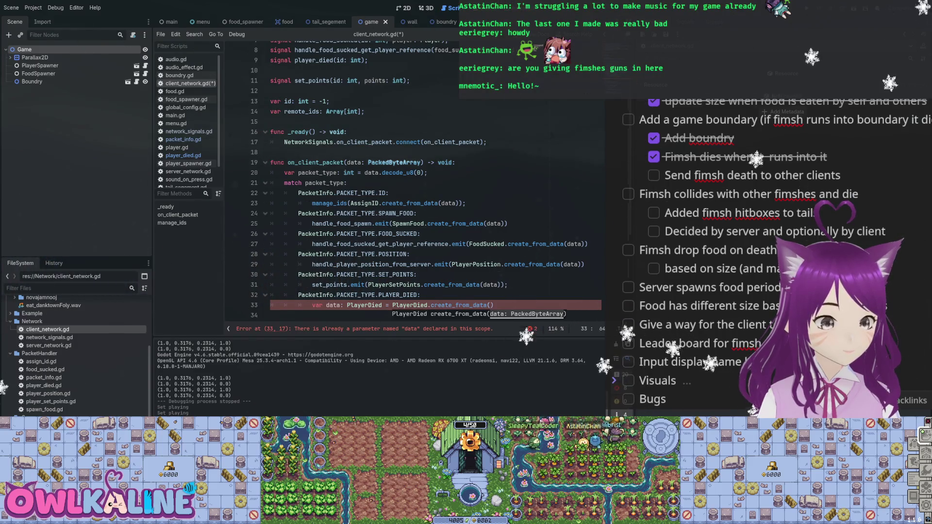
pyautogui.press('Return')
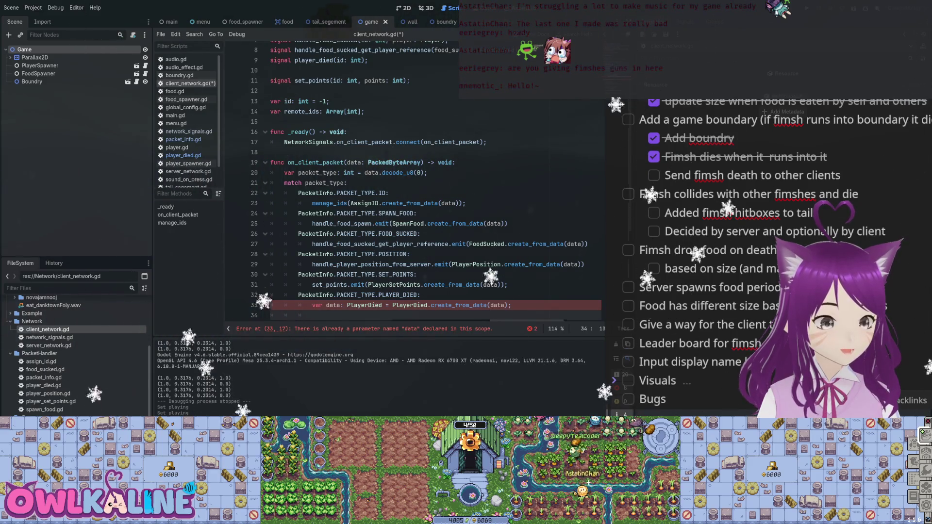
pyautogui.write('_died')
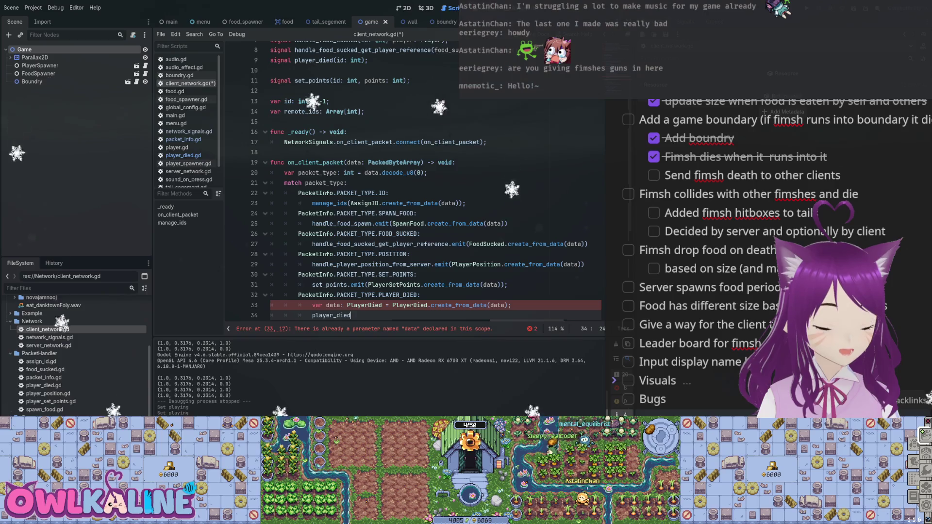
pyautogui.write('.emit(')
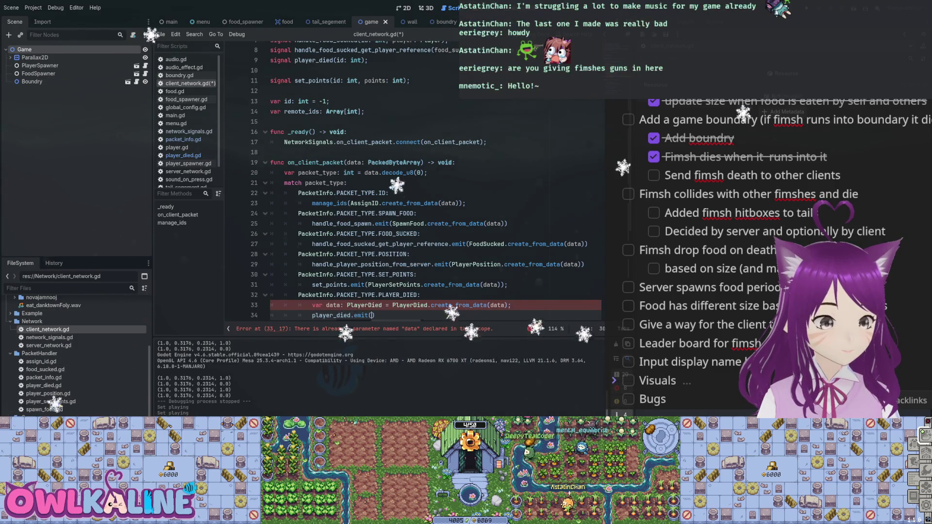
pyautogui.write('dat')
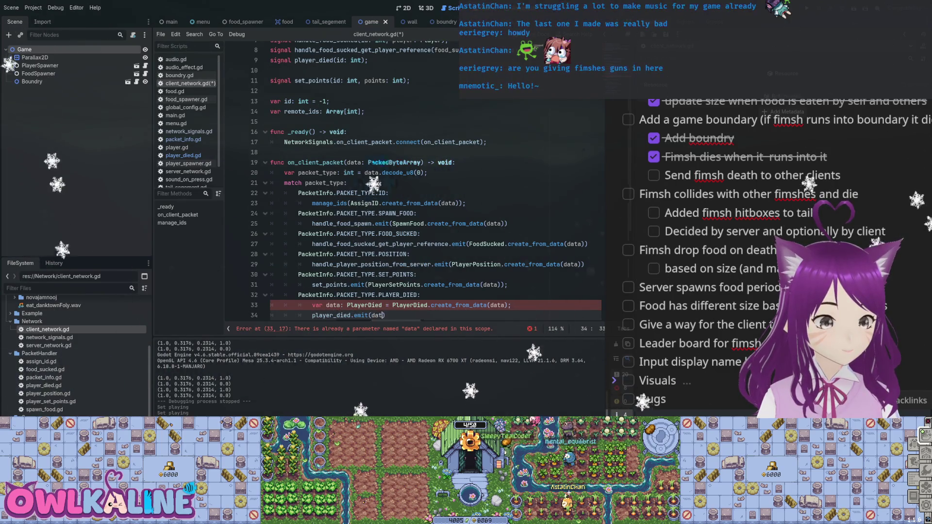
pyautogui.write('a.id);')
pyautogui.hotkey('ctrl', 's')
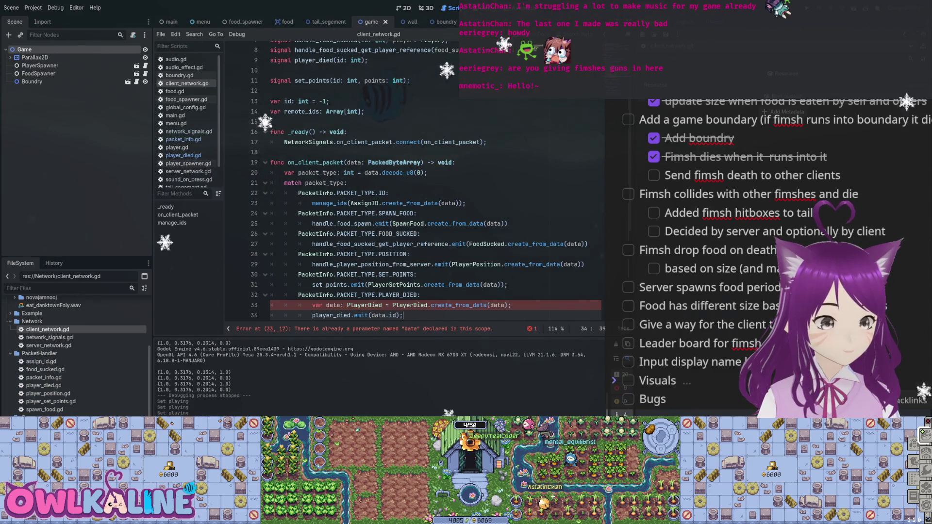
# Rename the variable data to dead_player so line 34 emits dead_player.id.
pyautogui.scroll(-2, 436, 180)
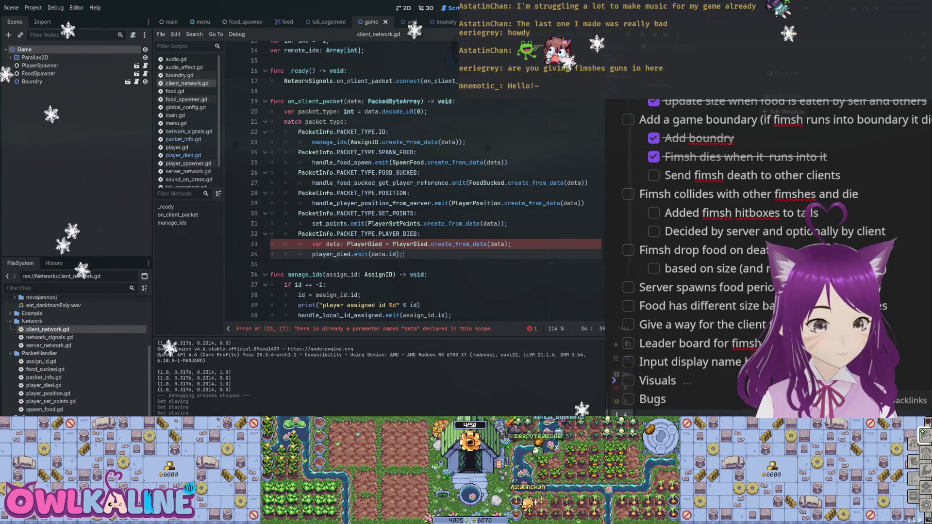
pyautogui.click(413, 244)
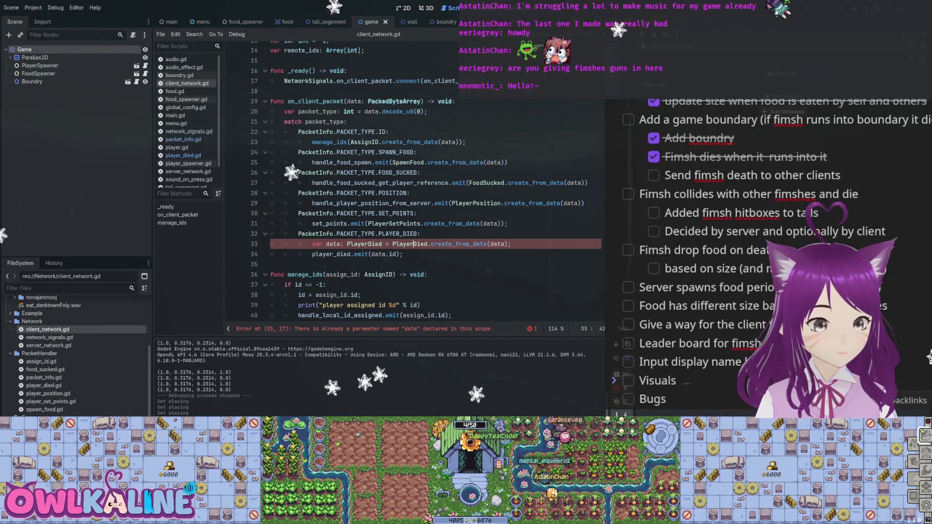
pyautogui.doubleClick(334, 243)
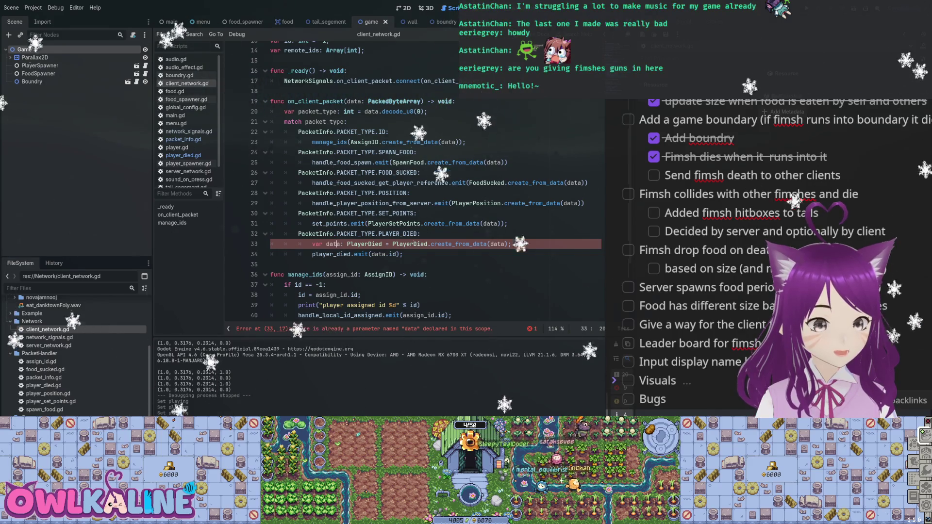
pyautogui.write('dead_')
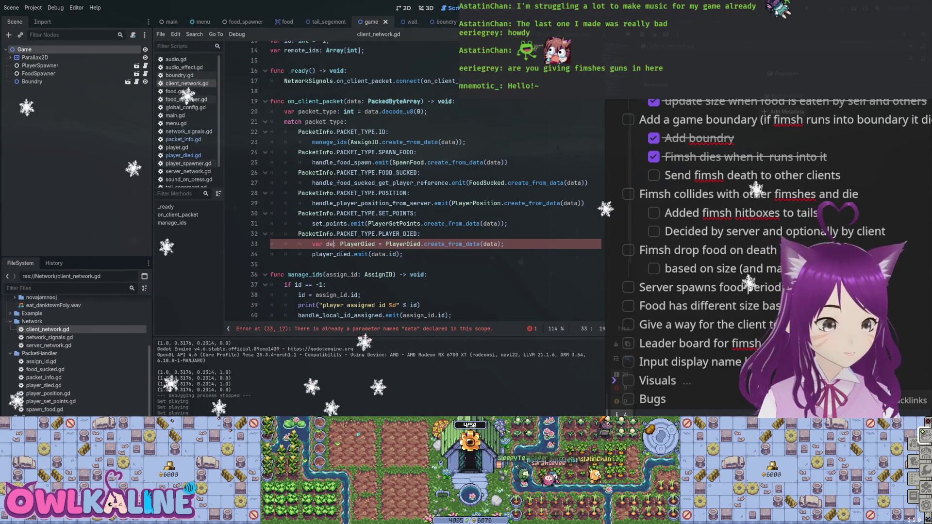
pyautogui.write('player')
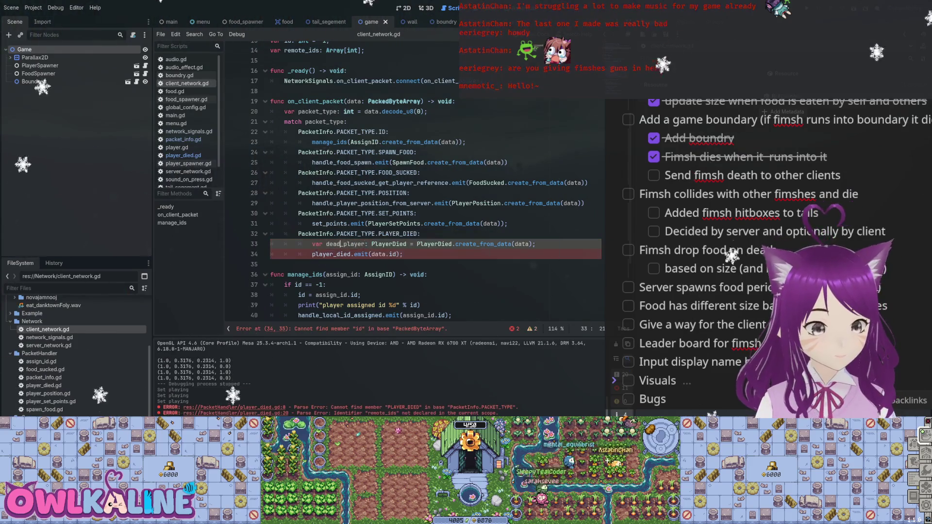
pyautogui.doubleClick(378, 254)
pyautogui.write('dead_player')
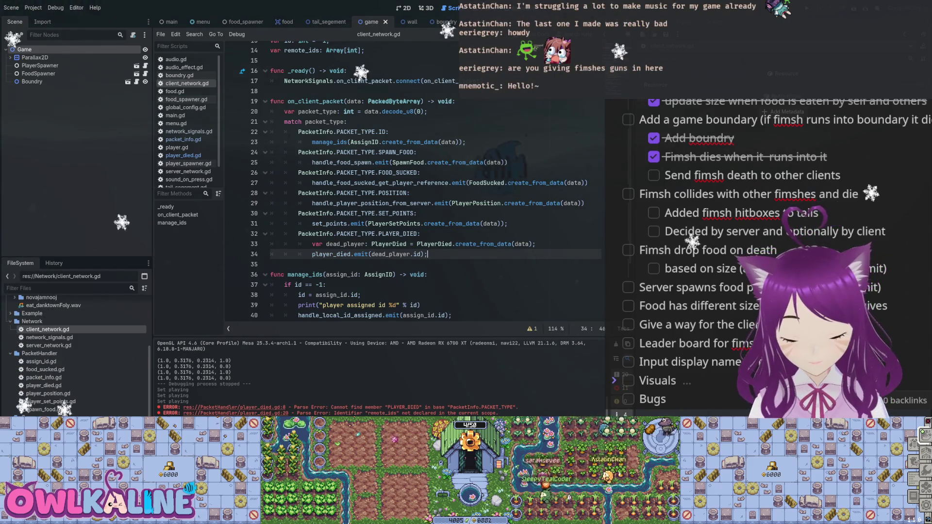
# Check the player_died signal declaration, then switch to player.gd.
pyautogui.scroll(1, 412, 180)
pyautogui.scroll(2, 412, 179)
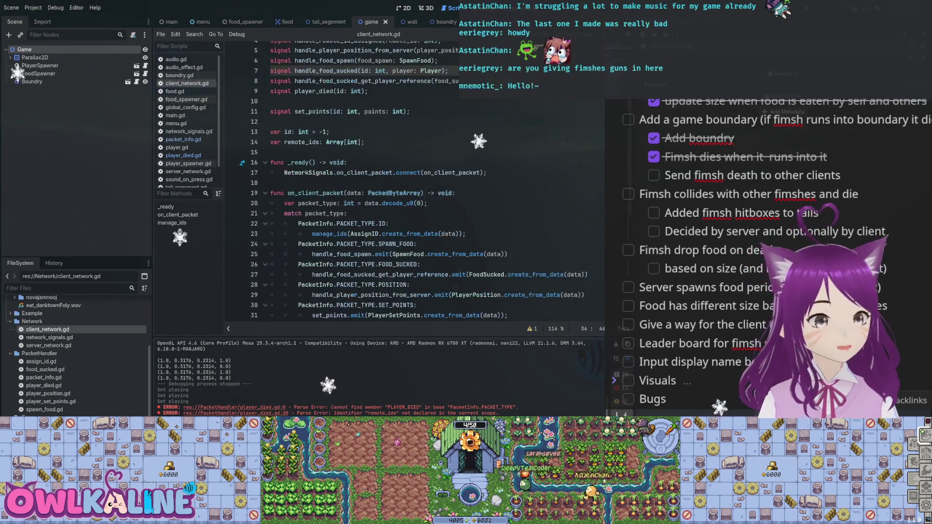
pyautogui.scroll(2, 413, 180)
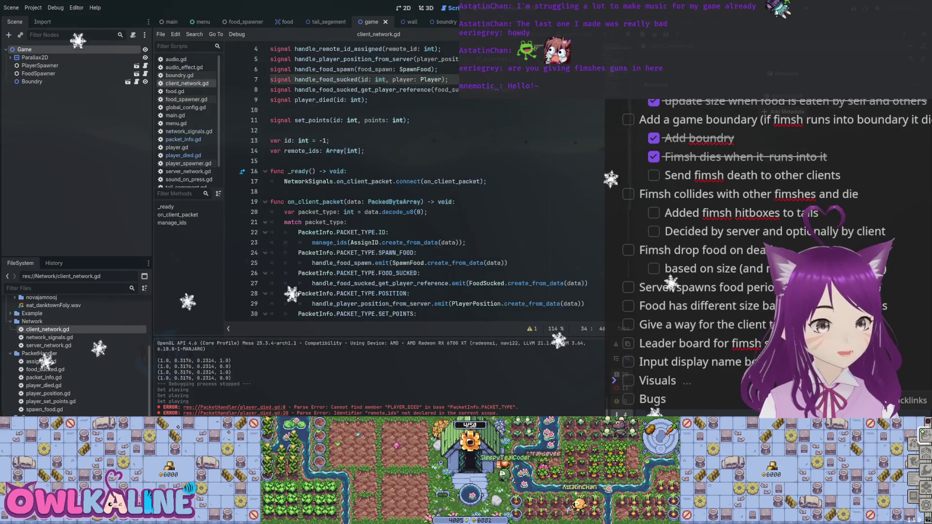
pyautogui.click(332, 130)
pyautogui.scroll(-6, 333, 130)
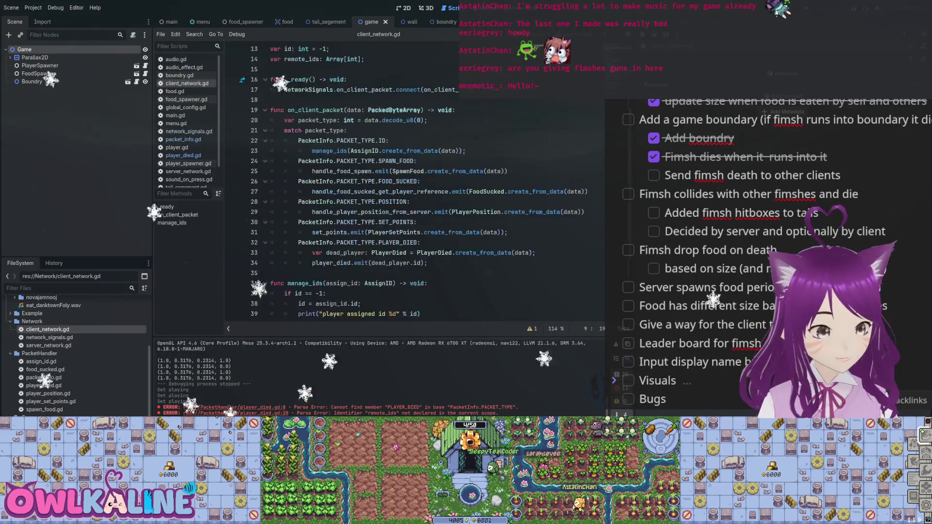
pyautogui.scroll(6, 413, 180)
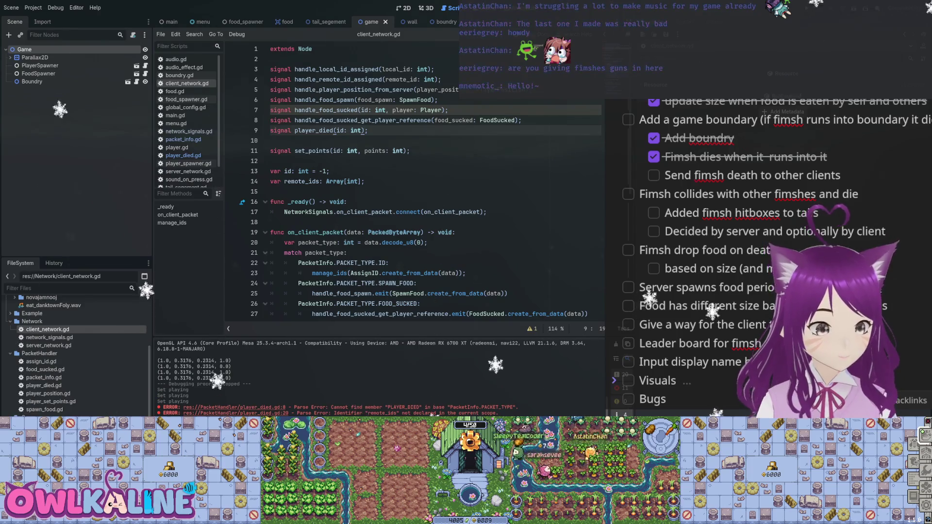
pyautogui.scroll(-8, 413, 185)
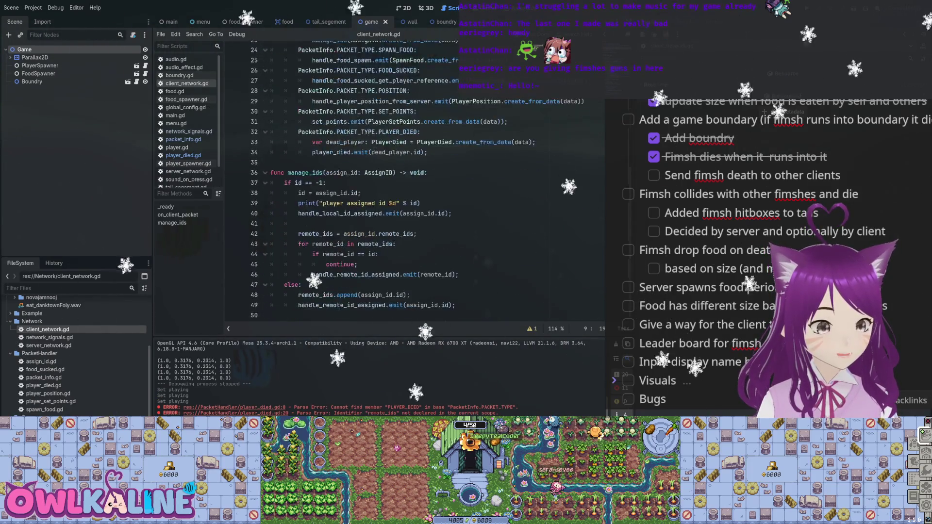
pyautogui.scroll(4, 412, 185)
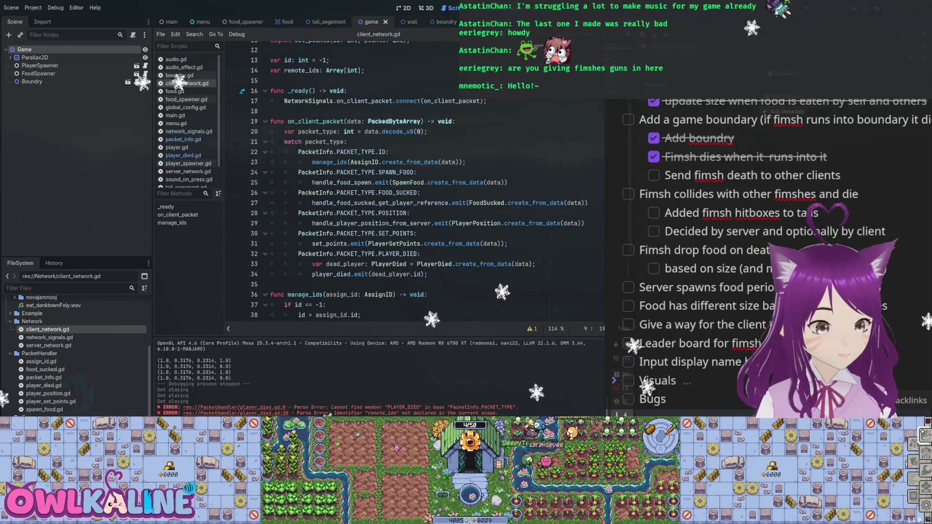
pyautogui.hotkey('ctrl', 'Tab')
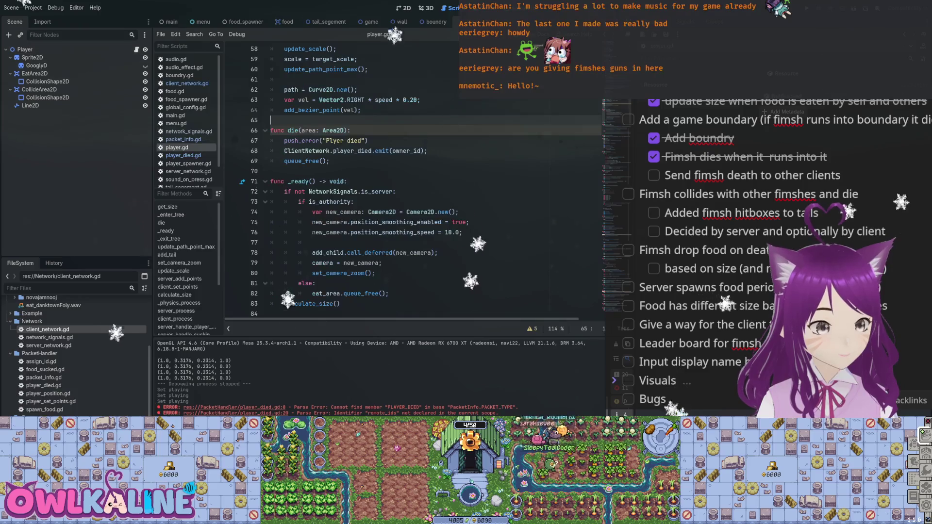
# Add a PlayerDied.create(owner_id).send call after the player_died emit in die().
pyautogui.click(427, 150)
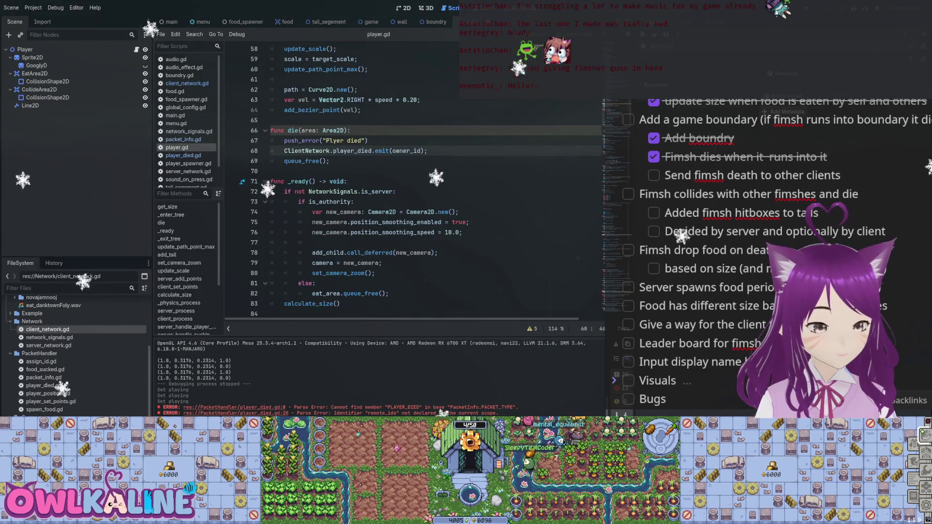
pyautogui.press('Return')
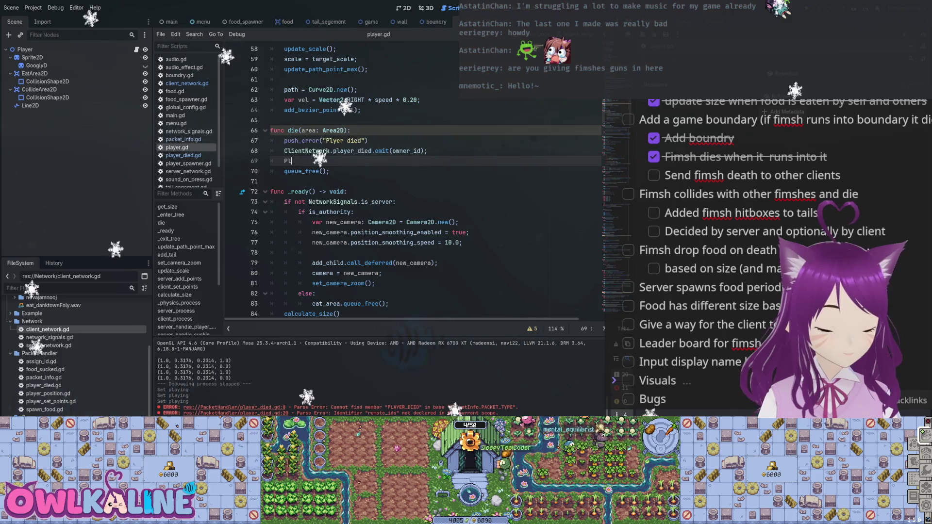
pyautogui.write('ayer')
pyautogui.press('Down')
pyautogui.press('Return')
pyautogui.write('.create(owner_id')
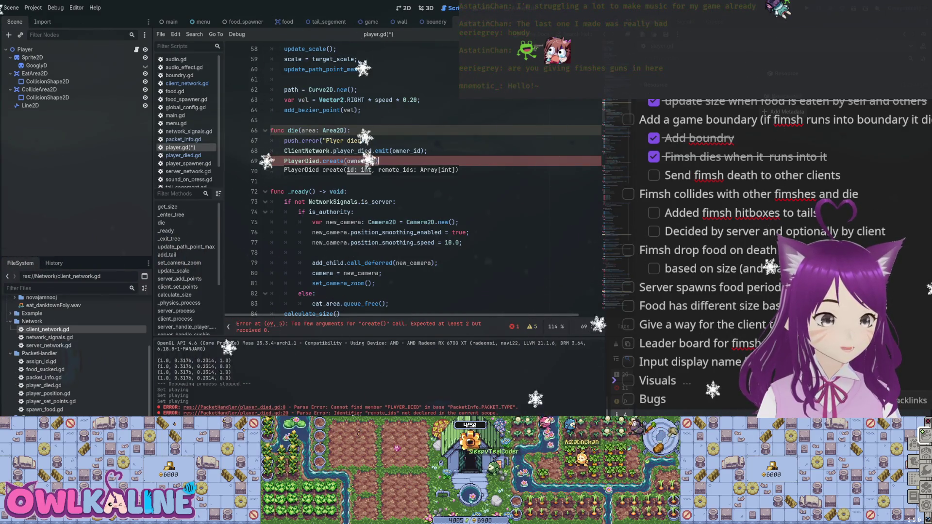
pyautogui.write('.send')
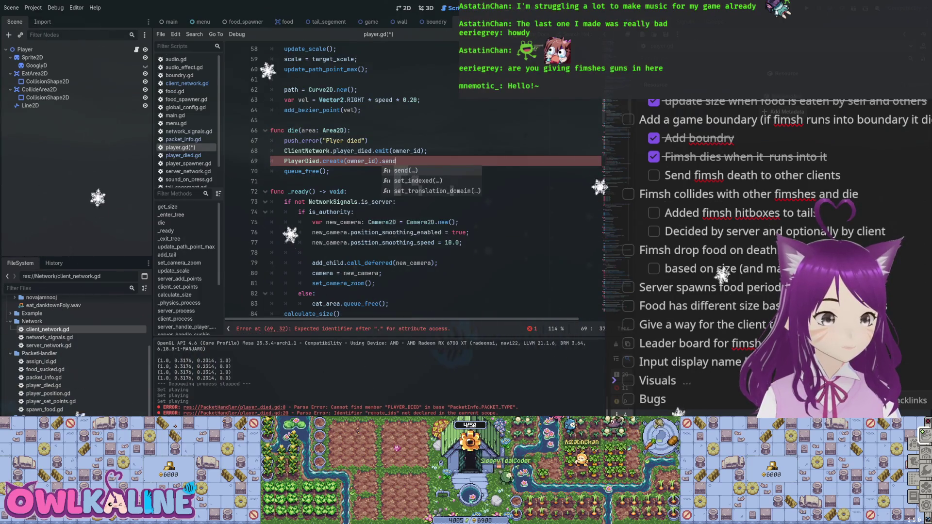
pyautogui.press('Return')
# Set the send target to NetworkSignals.client and save player.gd.
pyautogui.write('C')
pyautogui.press('Return')
pyautogui.write('.')
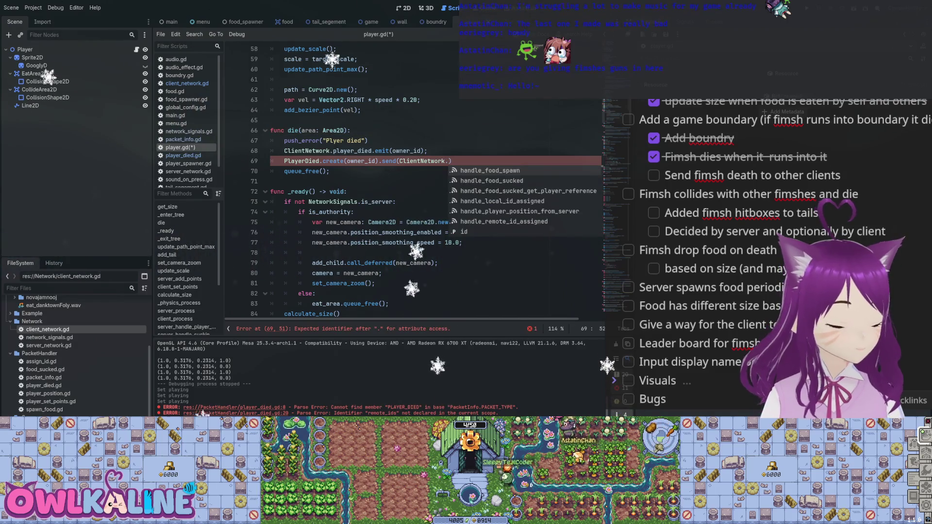
pyautogui.write('clie')
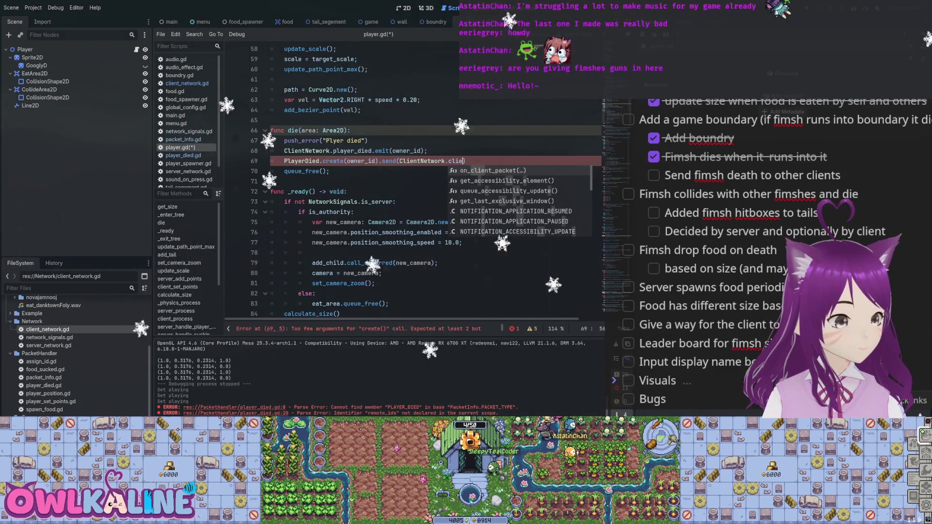
pyautogui.press('BackSpace')
pyautogui.press('BackSpace')
pyautogui.press('BackSpace')
pyautogui.write('server')
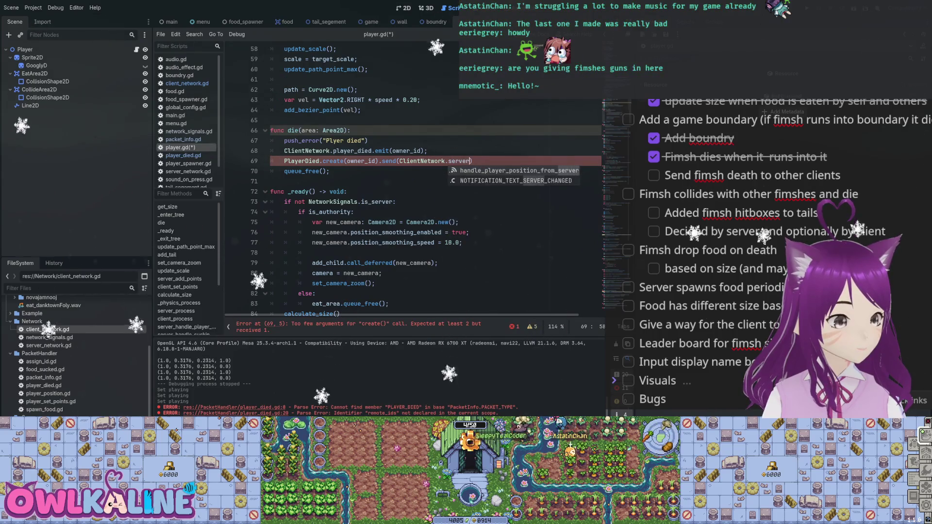
pyautogui.press('BackSpace')
pyautogui.press('BackSpace')
pyautogui.press('BackSpace')
pyautogui.press('BackSpace')
pyautogui.write('ServerNetwork.')
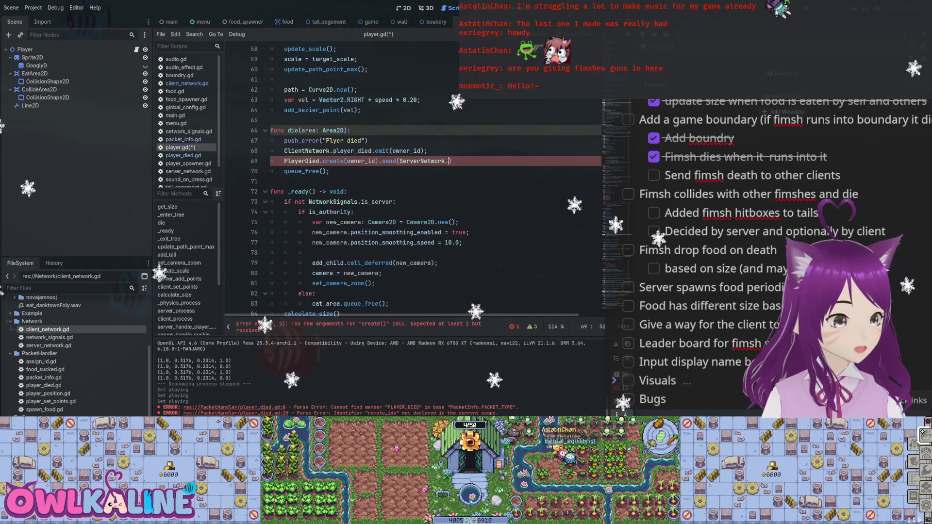
pyautogui.write('clien')
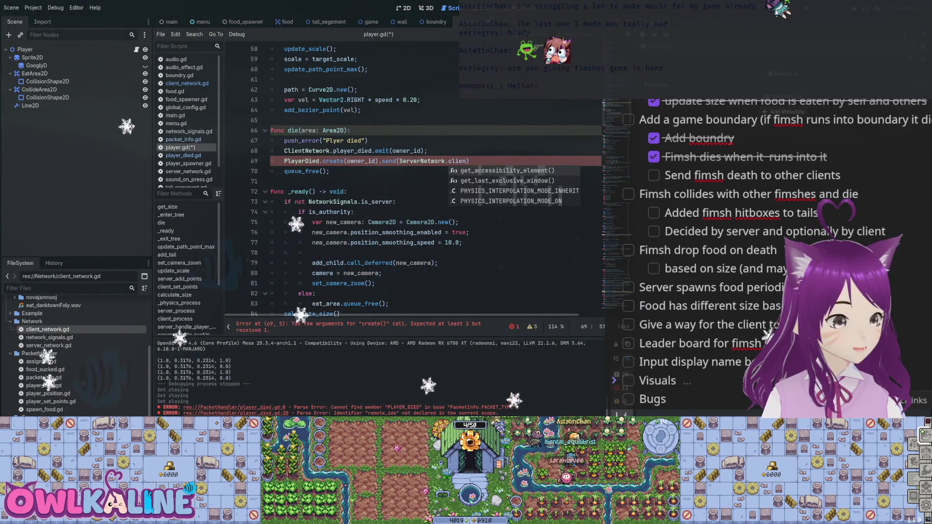
pyautogui.press('BackSpace')
pyautogui.press('BackSpace')
pyautogui.press('BackSpace')
pyautogui.press('BackSpace')
pyautogui.press('BackSpace')
pyautogui.write('rkSignals.client)')
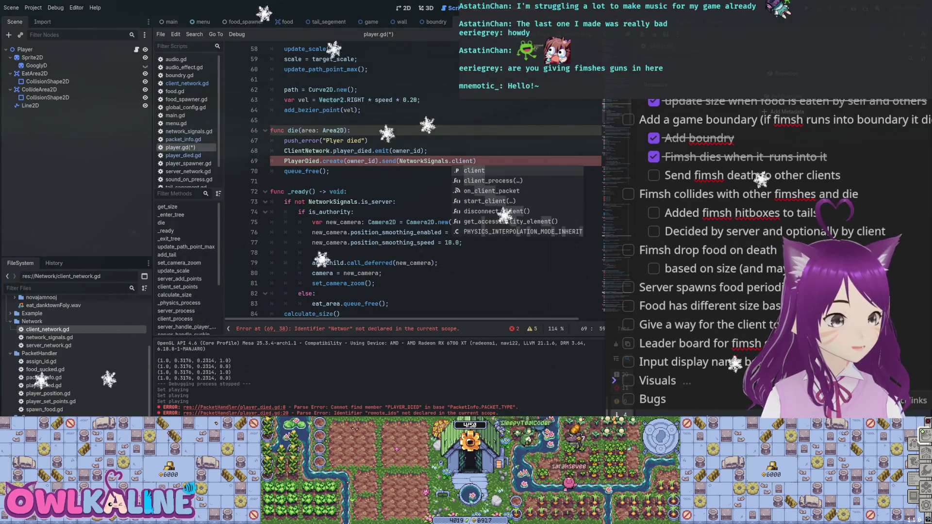
pyautogui.write(';')
pyautogui.hotkey('ctrl', 's')
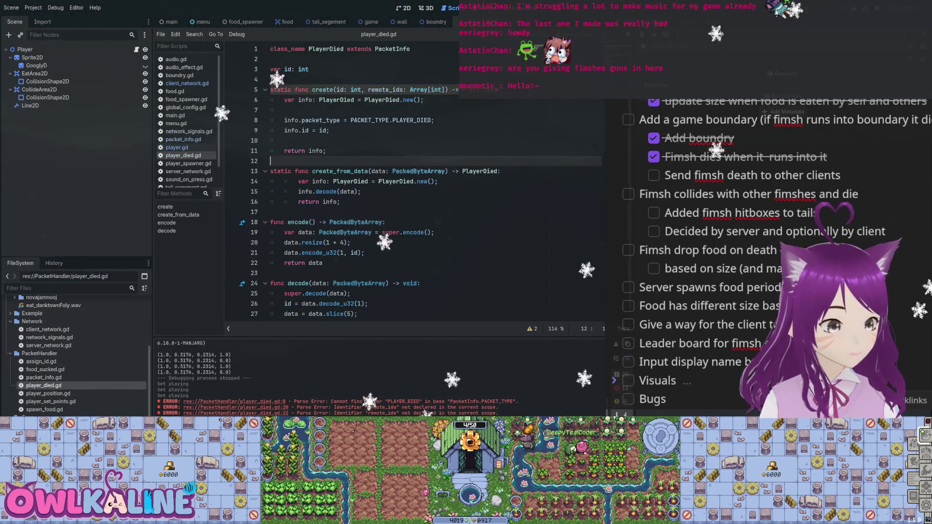
# Remove the remote_ids parameter from PlayerDied's create, then recheck the send call in player.gd.
pyautogui.moveTo(446, 90); pyautogui.dragTo(362, 90)
pyautogui.press('BackSpace')
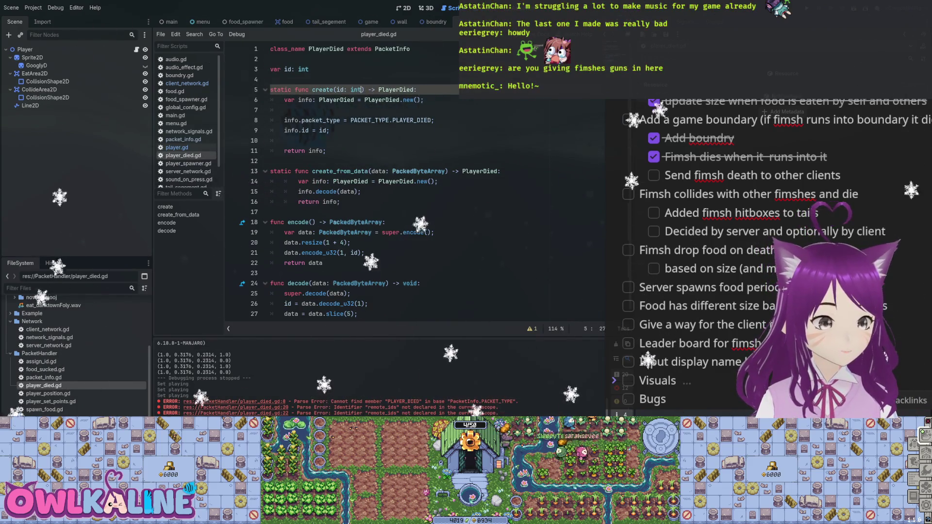
pyautogui.click(176, 147)
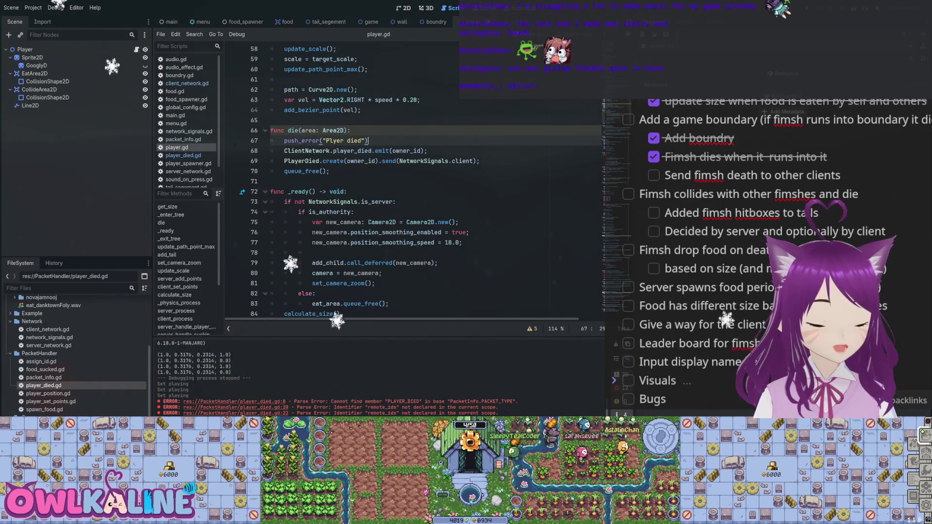
pyautogui.click(459, 160)
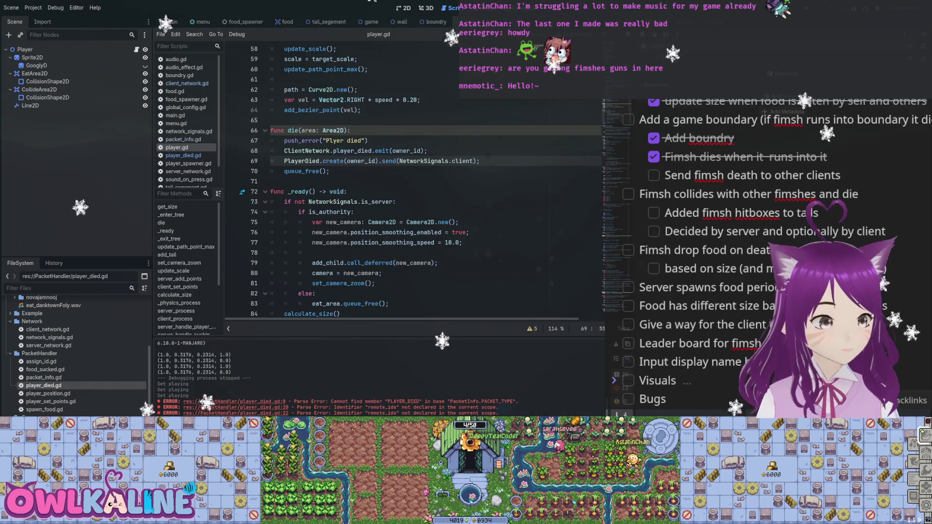
# In server_network.gd, add a PacketInfo.PACKET_TYPE.PLAYER_DIED case after the position handling.
pyautogui.doubleClick(49, 345)
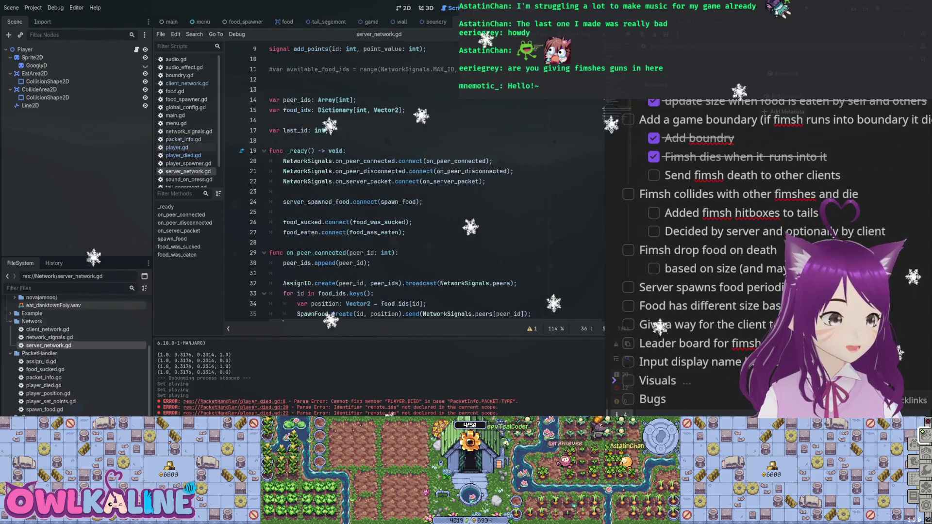
pyautogui.scroll(-5, 412, 185)
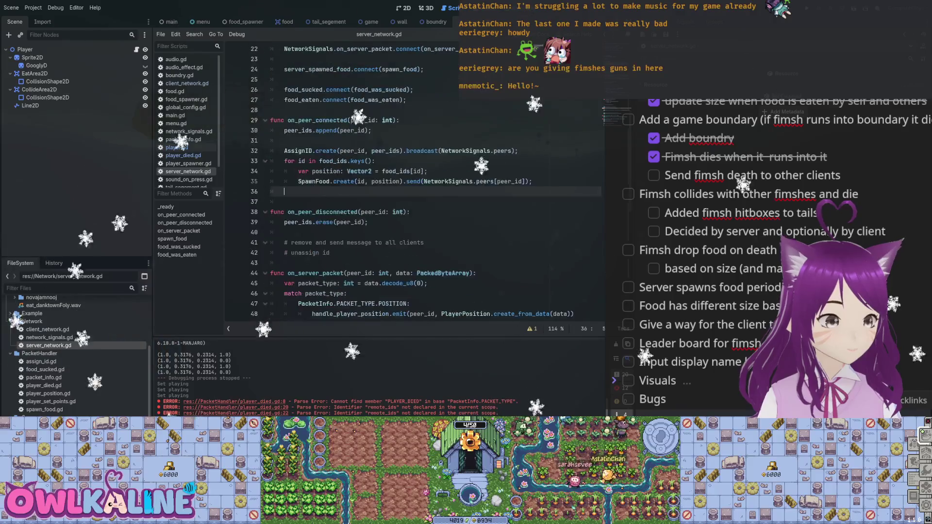
pyautogui.scroll(-5, 412, 184)
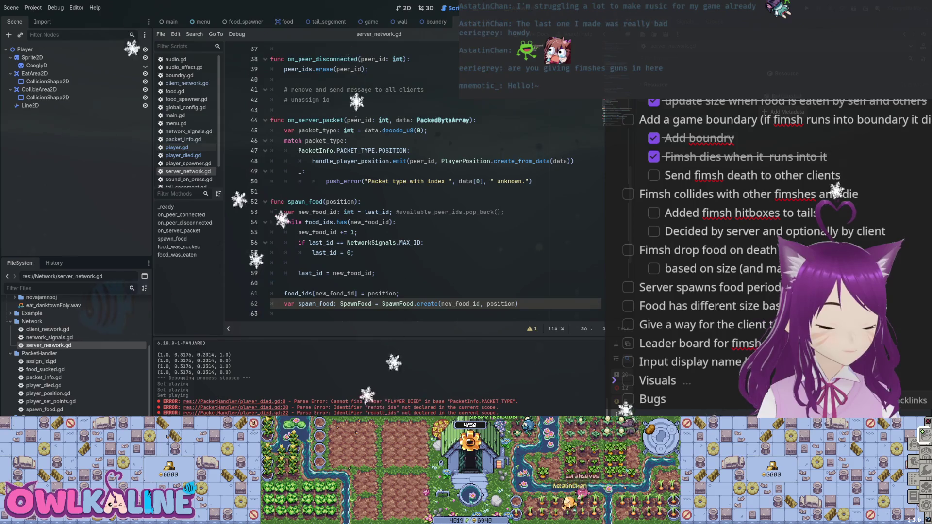
pyautogui.click(575, 161)
pyautogui.press('Return')
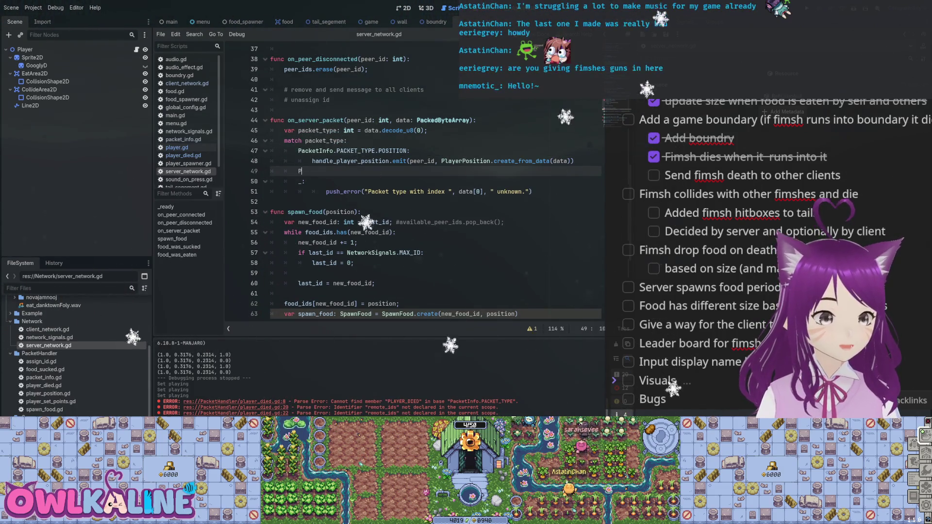
pyautogui.write('erI')
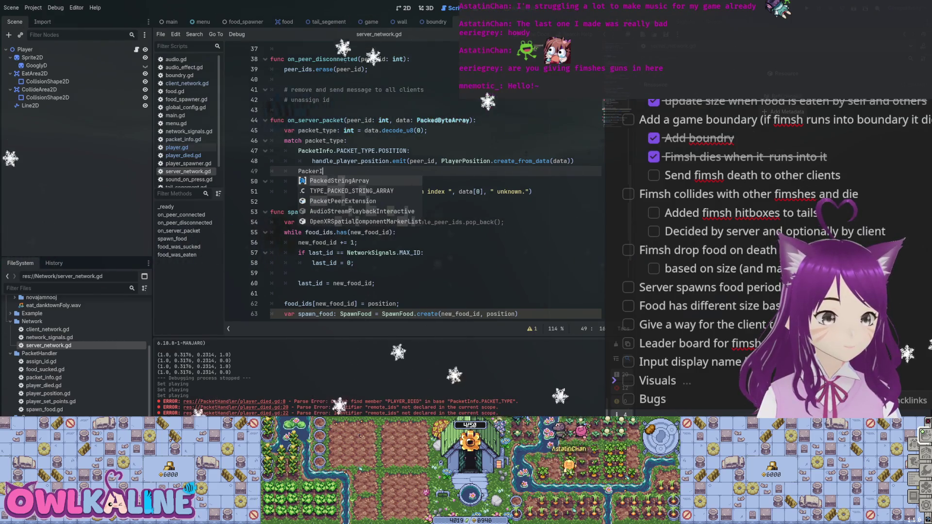
pyautogui.write('nfo')
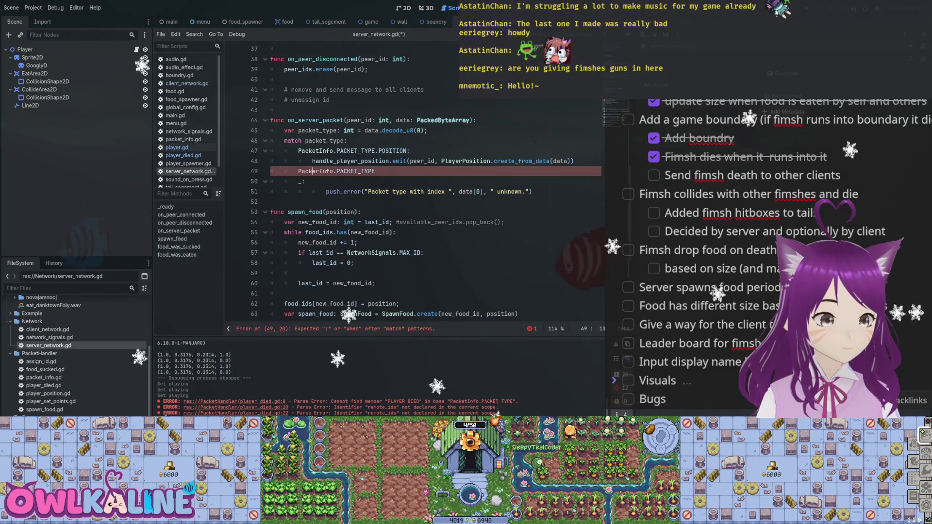
pyautogui.write('.P')
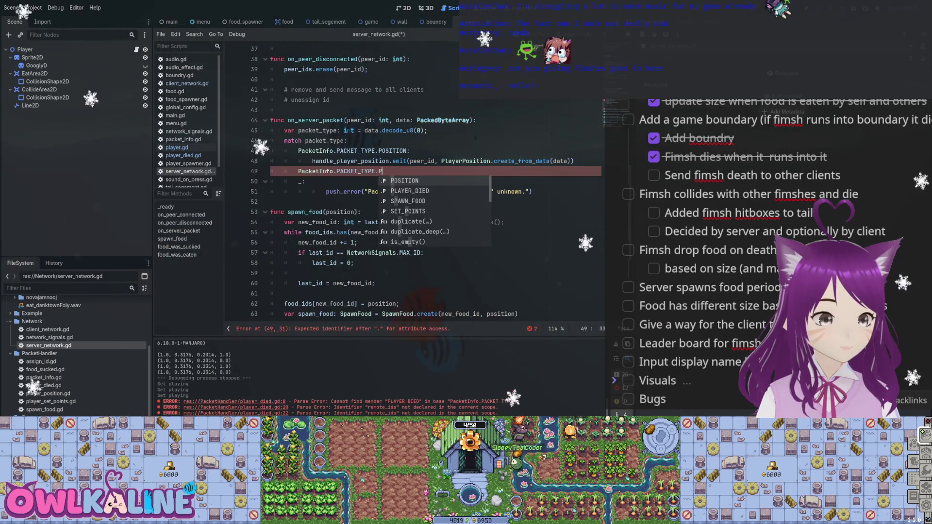
pyautogui.press('Down')
pyautogui.press('Return')
pyautogui.write(':')
pyautogui.press('Return')
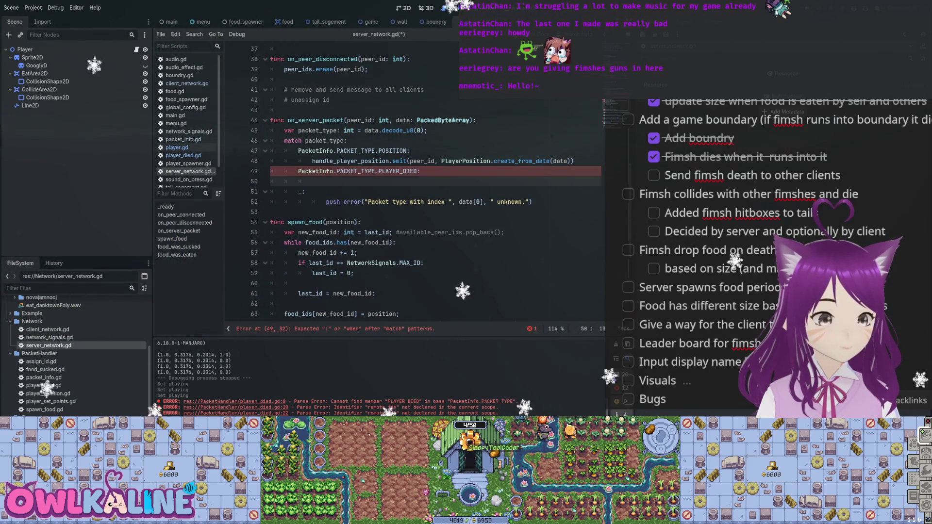
# Decode the packet with var dead_player = PlayerDied.create_from_data(data).
pyautogui.write('if')
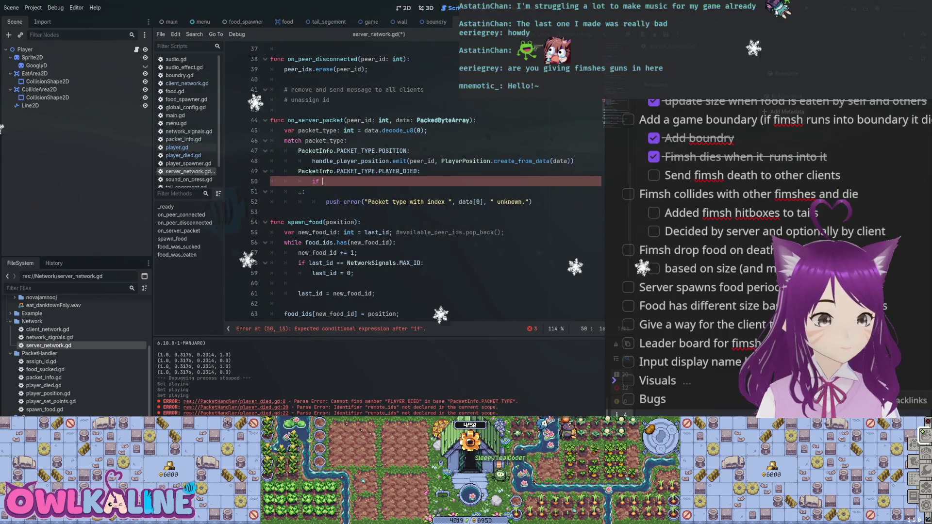
pyautogui.press('BackSpace')
pyautogui.press('BackSpace')
pyautogui.press('BackSpace')
pyautogui.write('var dead_player')
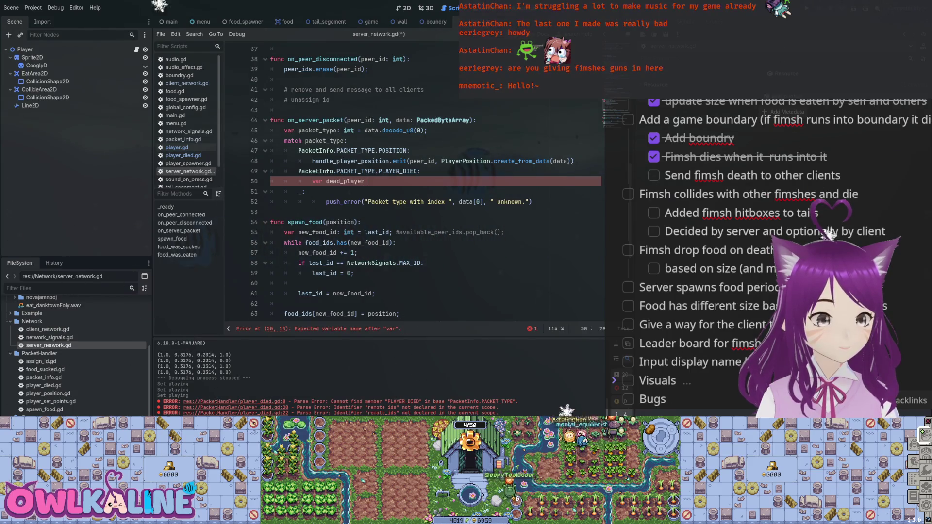
pyautogui.press('BackSpace')
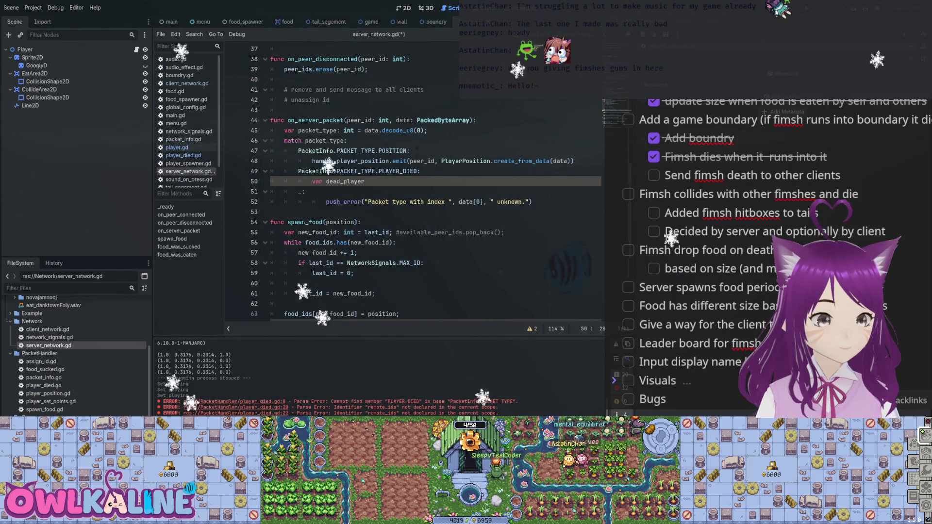
pyautogui.write('= PlayerDied.create_from_data')
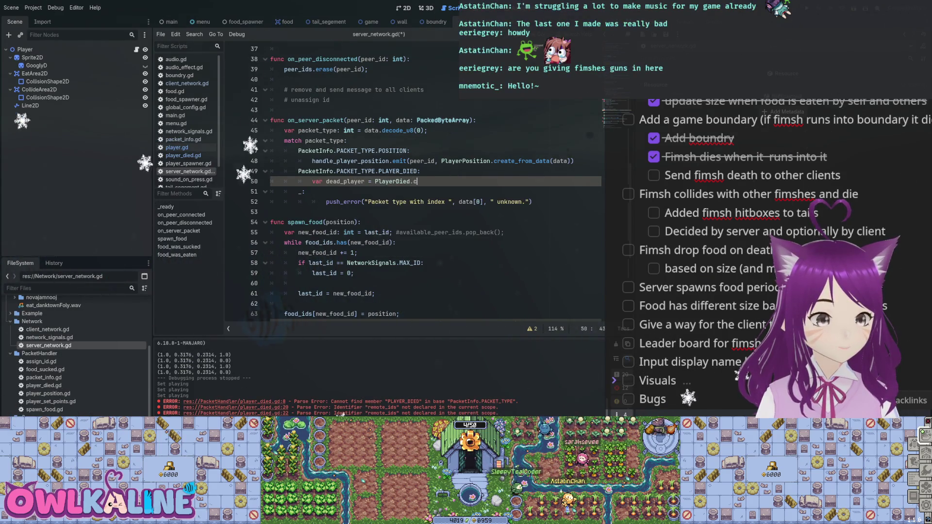
pyautogui.write('(data)')
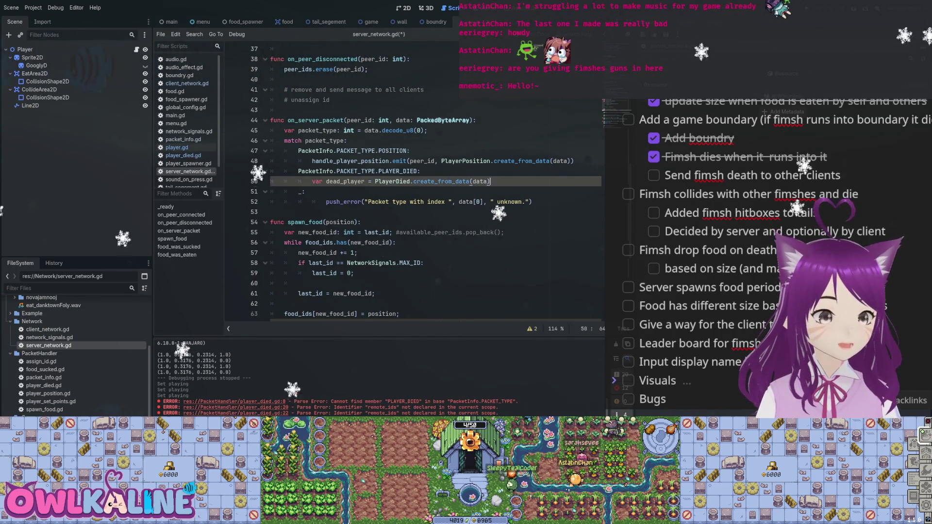
pyautogui.write(';')
pyautogui.press('Return')
# When dead_player's id matches peer_id, broadcast dead_player to NetworkSignals.peers.
pyautogui.write('if dead')
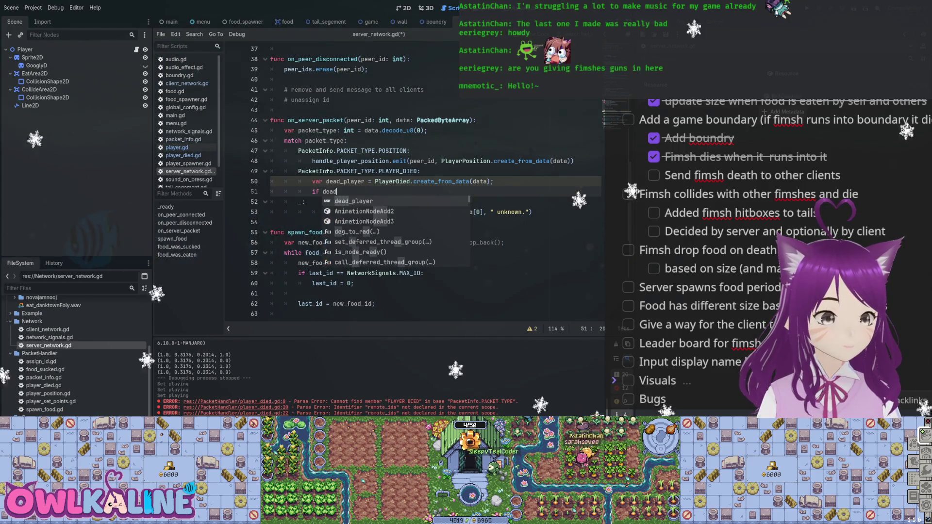
pyautogui.press('Return')
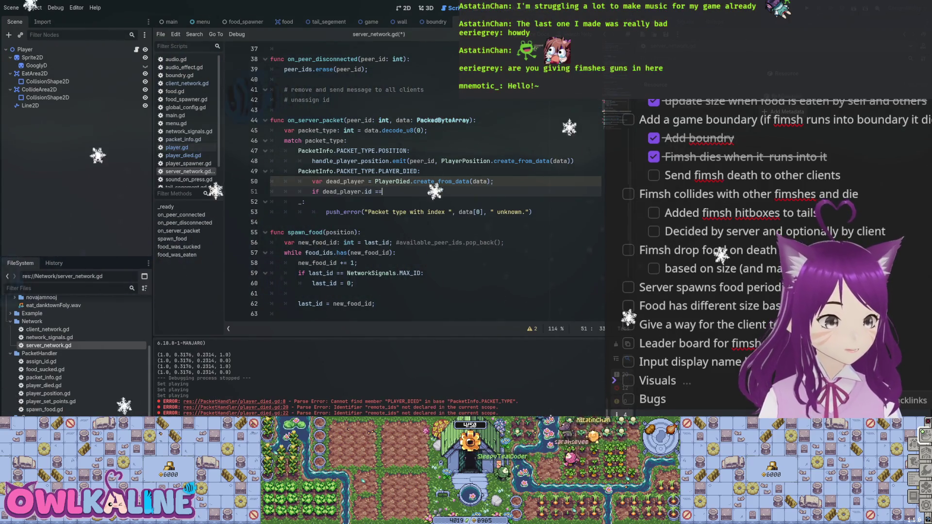
pyautogui.write('peer_id:')
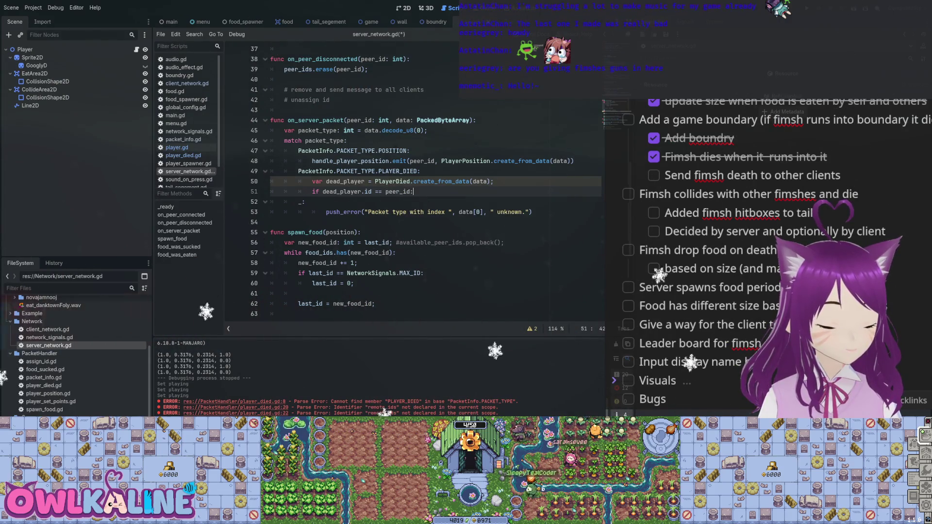
pyautogui.press('Return')
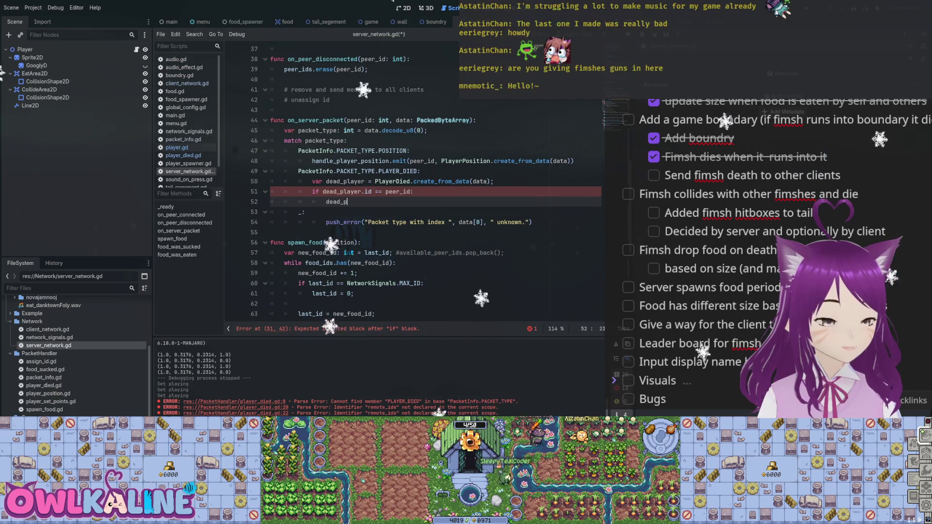
pyautogui.write('layer.br')
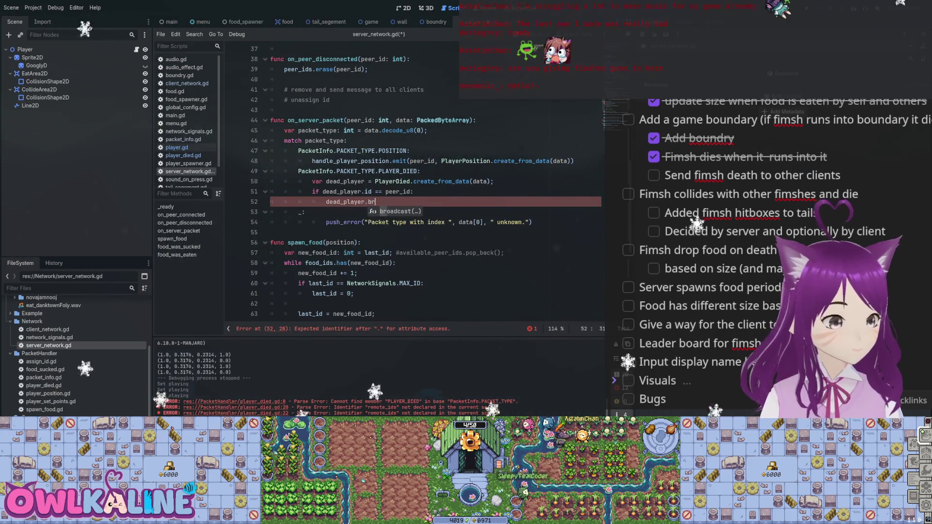
pyautogui.press('Return')
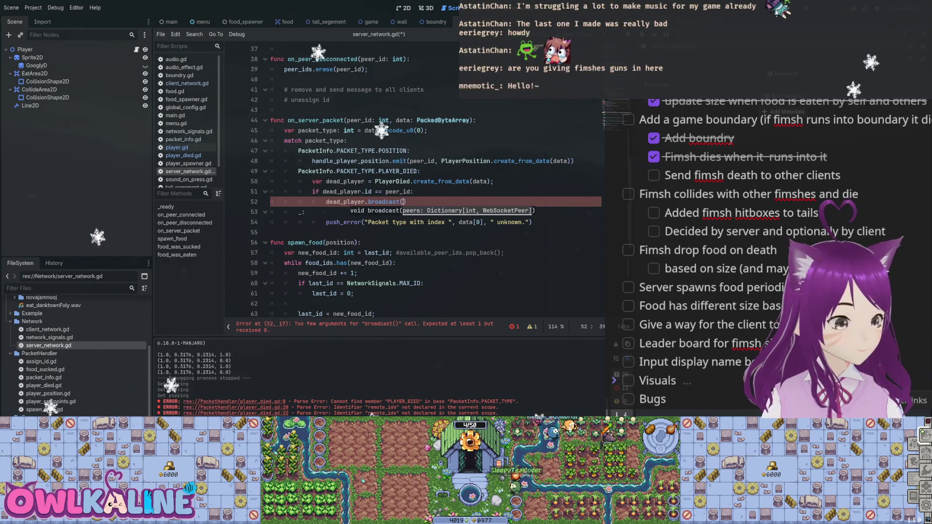
pyautogui.write('e')
pyautogui.press('BackSpace')
pyautogui.press('BackSpace')
pyautogui.write('Server')
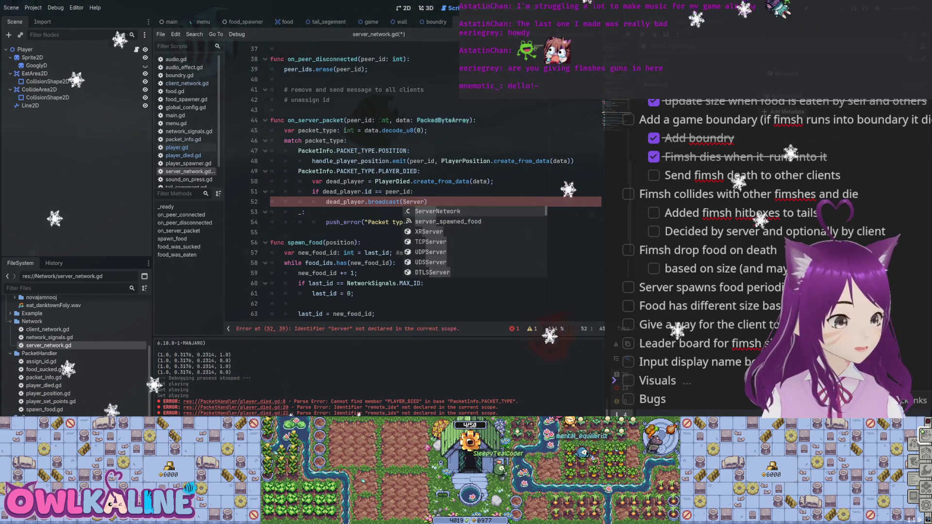
pyautogui.press('Return')
pyautogui.write('.pe')
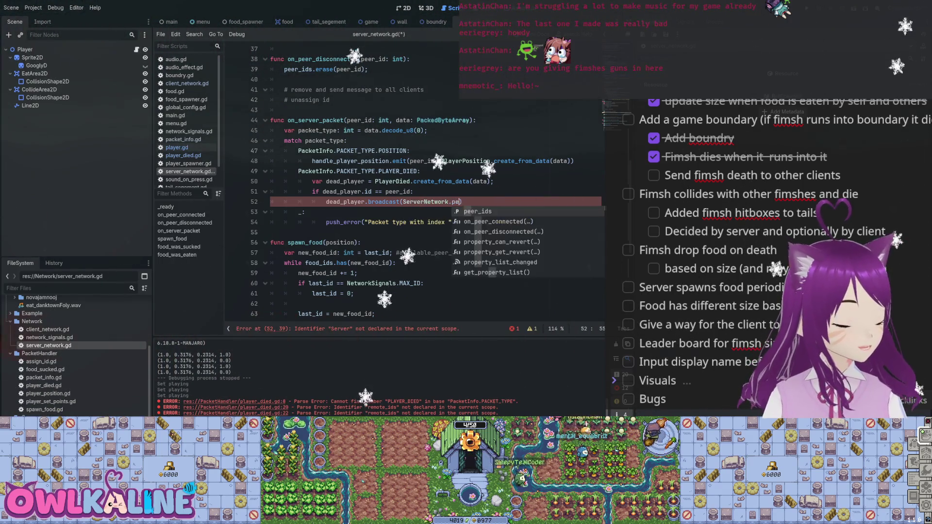
pyautogui.press('BackSpace')
pyautogui.press('BackSpace')
pyautogui.press('BackSpace')
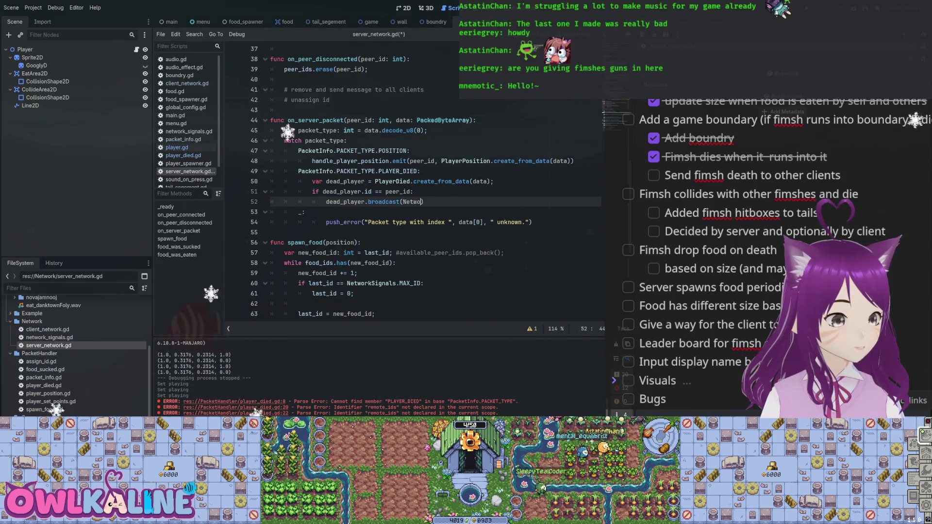
pyautogui.write('.pe')
pyautogui.press('Return')
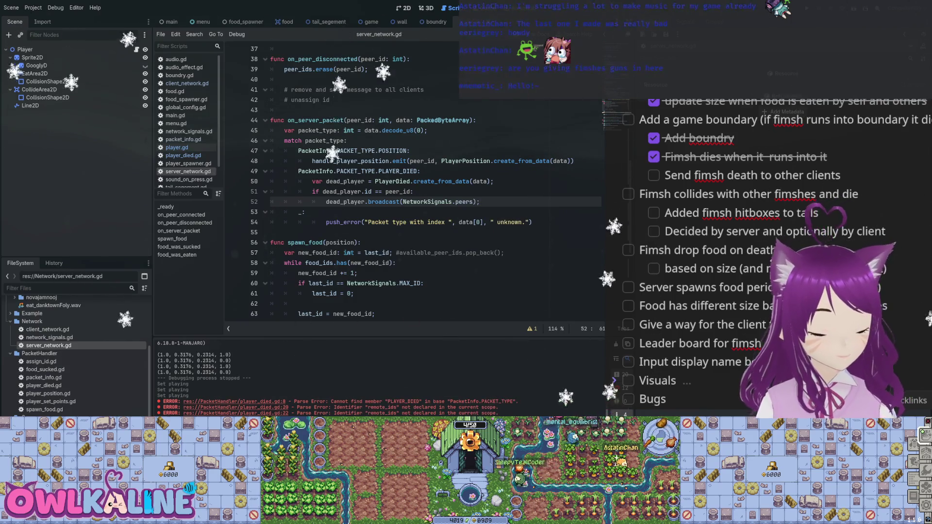
# Return to the player.gd script.
pyautogui.scroll(2, 412, 185)
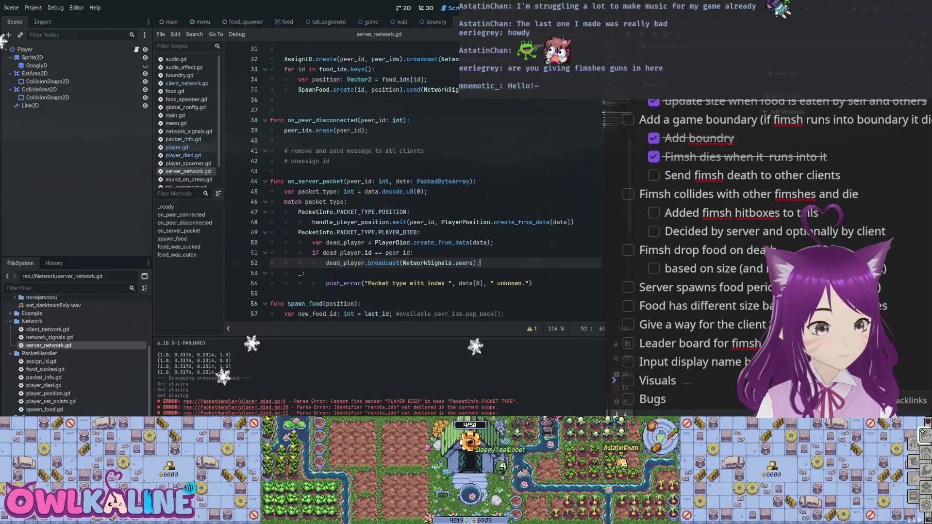
pyautogui.scroll(10, 412, 185)
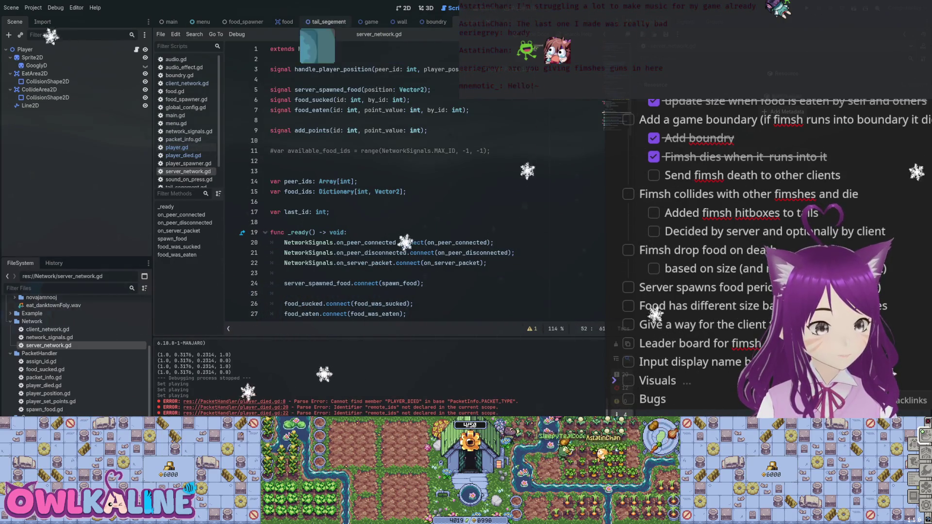
pyautogui.click(176, 147)
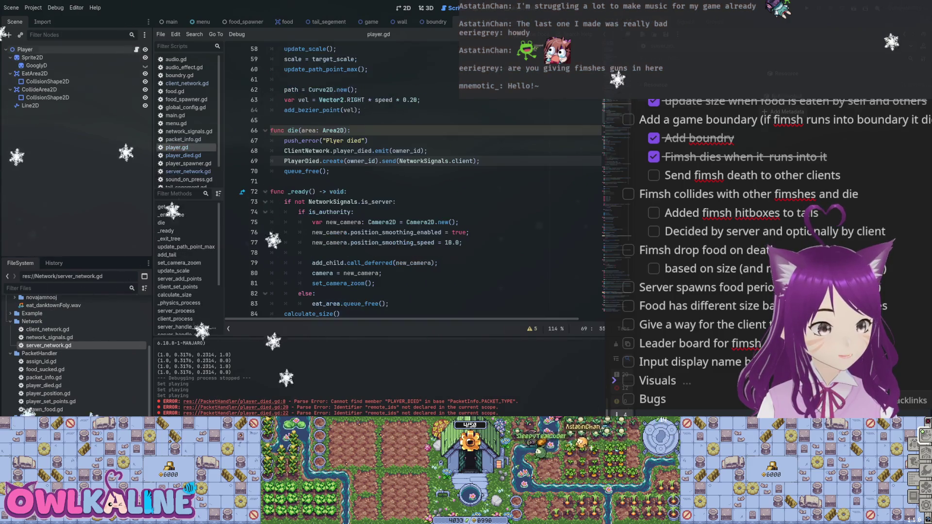
# Comment out the PlayerDied create-and-send line in die() and save player.gd.
pyautogui.click(375, 151)
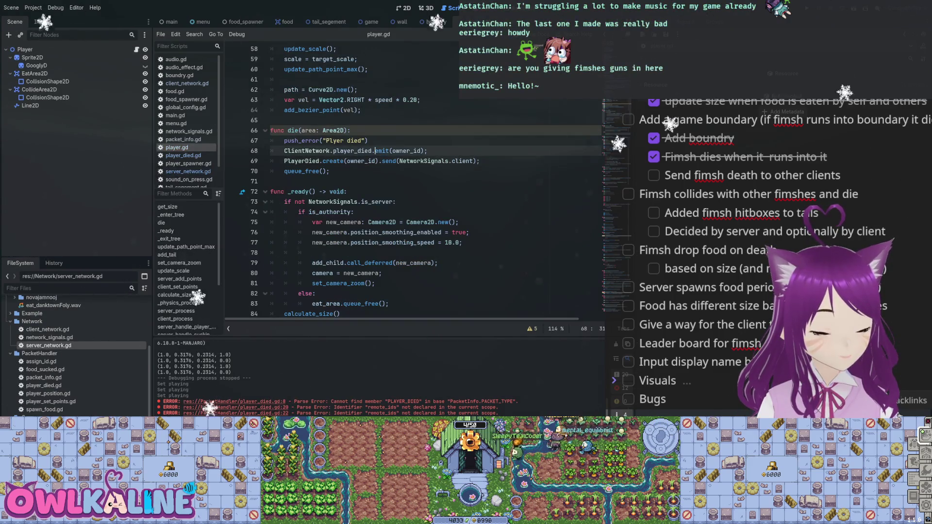
pyautogui.press('Return')
pyautogui.press('Return')
pyautogui.write('if')
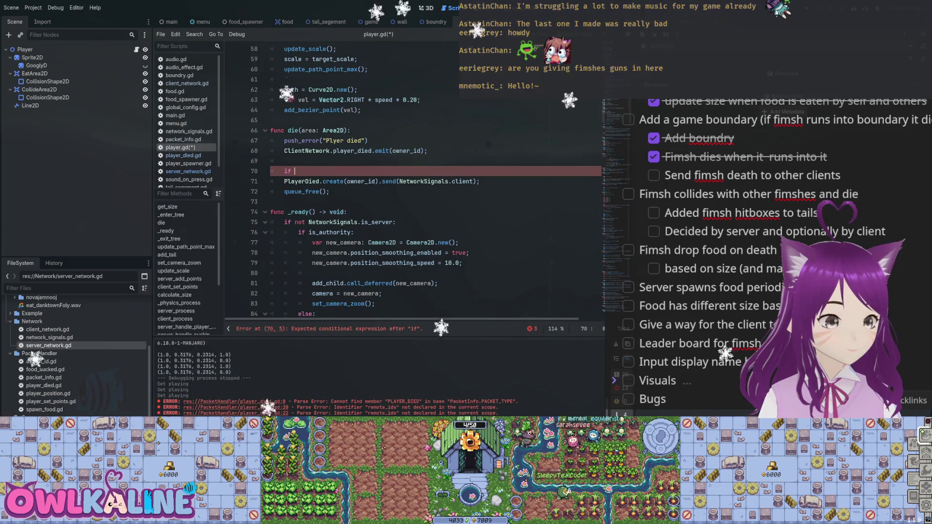
pyautogui.click(284, 181)
pyautogui.write('#')
pyautogui.hotkey('ctrl', 's')
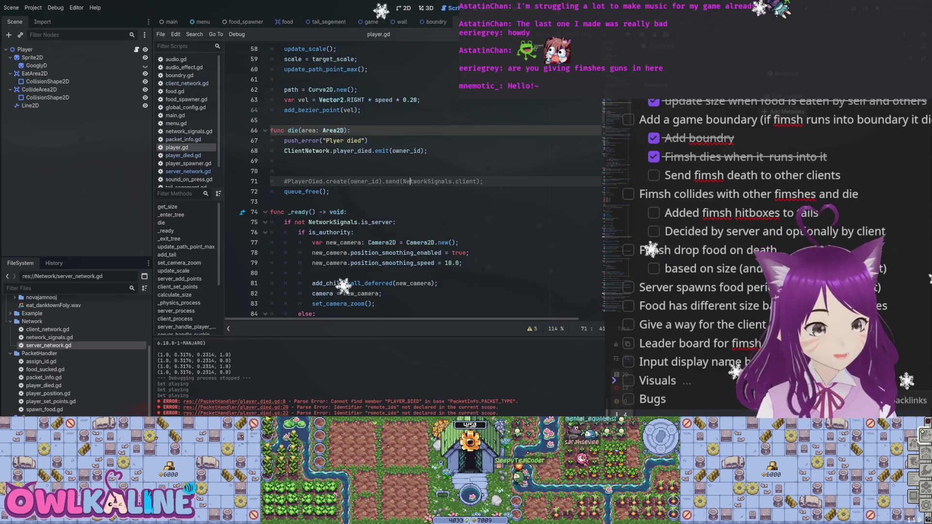
pyautogui.press('End')
pyautogui.hotkey('shift', 'Home')
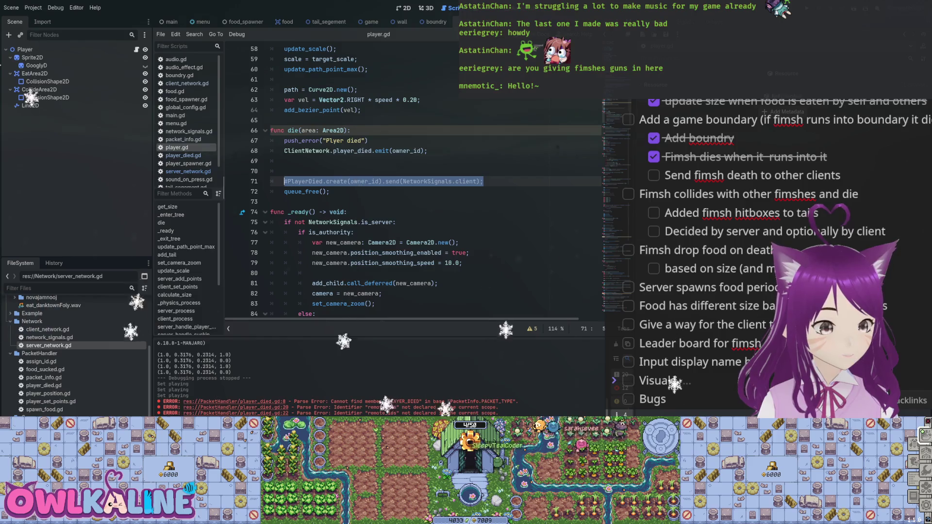
pyautogui.keyDown('ctrl'); pyautogui.click(356, 151); pyautogui.keyUp('ctrl')
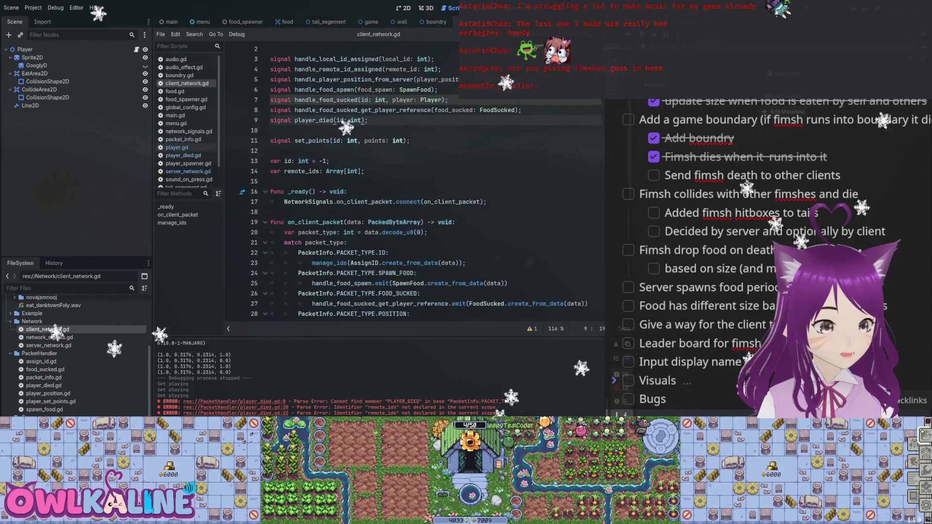
# Add player_died.connect(send_player_death) as a new line in _ready after the on_client_packet connection.
pyautogui.scroll(-5, 413, 184)
pyautogui.scroll(5, 412, 184)
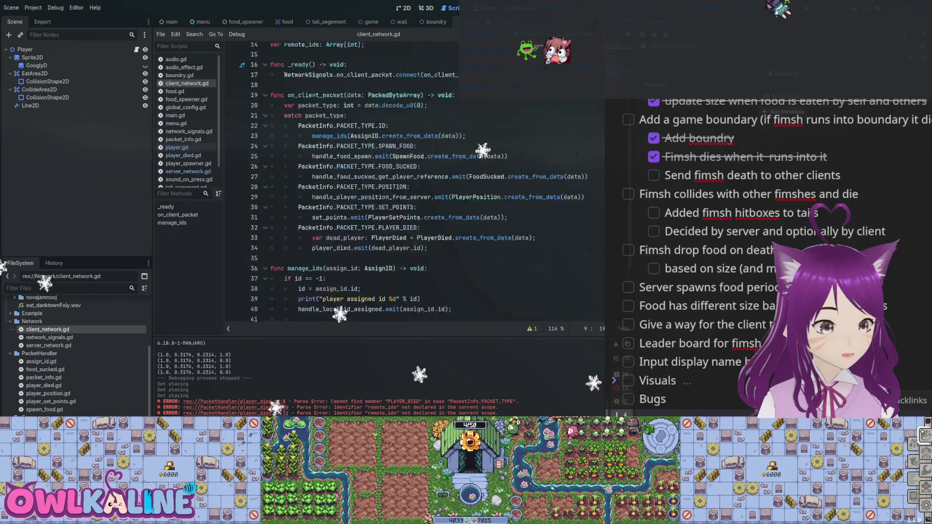
pyautogui.scroll(1, 412, 184)
pyautogui.click(486, 193)
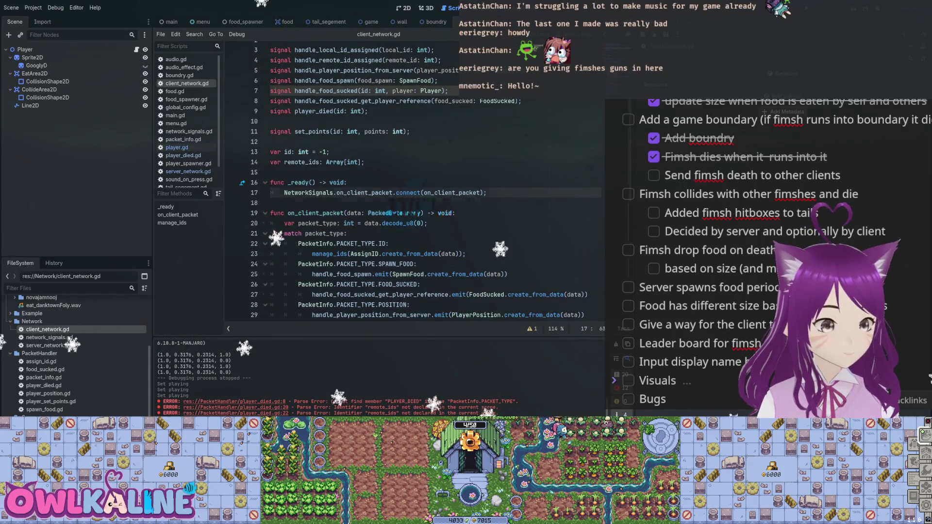
pyautogui.press('Return')
pyautogui.write('n')
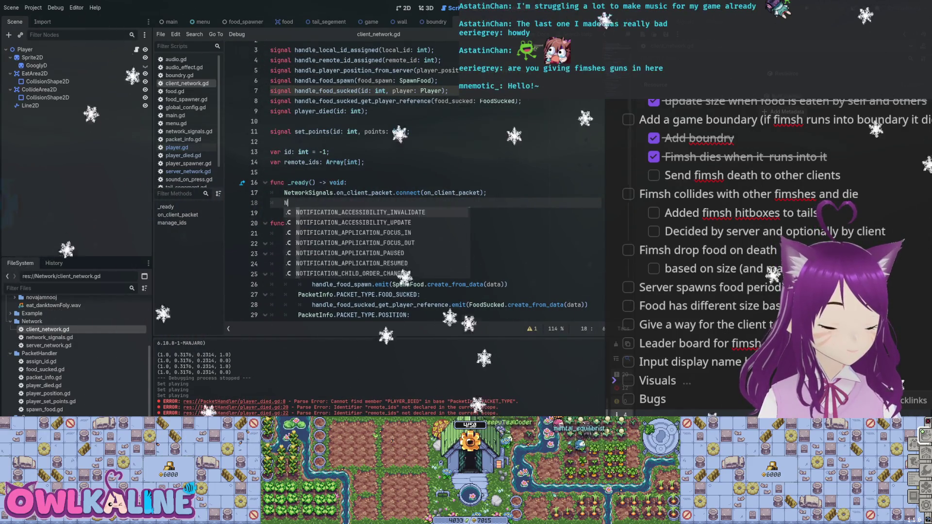
pyautogui.press('BackSpace')
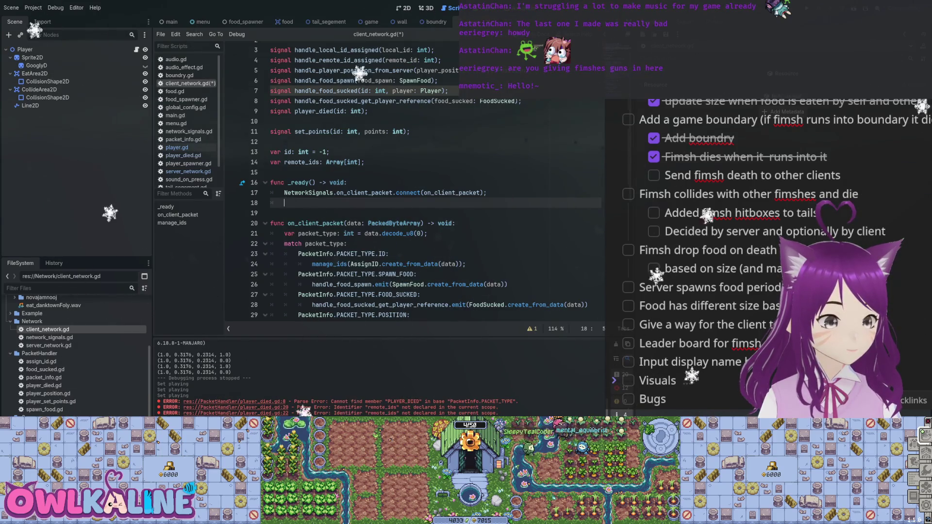
pyautogui.write('er_died.connec')
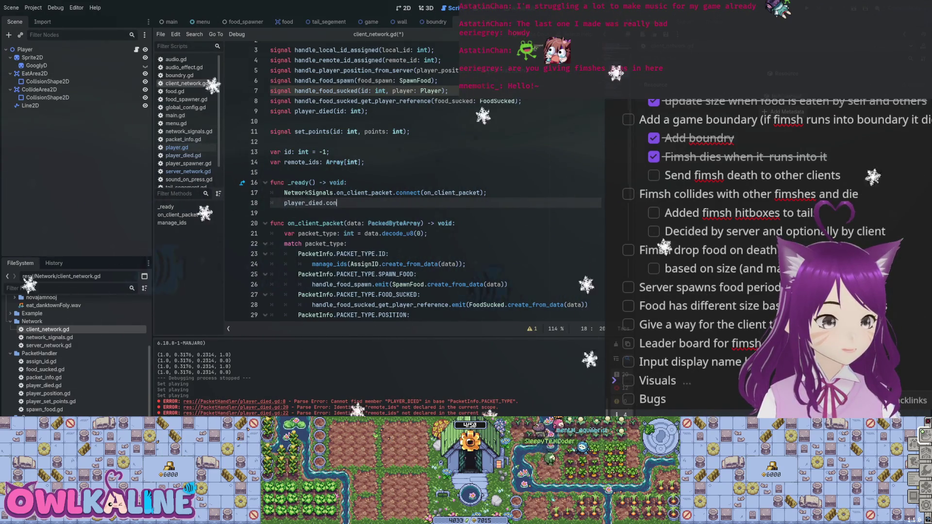
pyautogui.write('t(s')
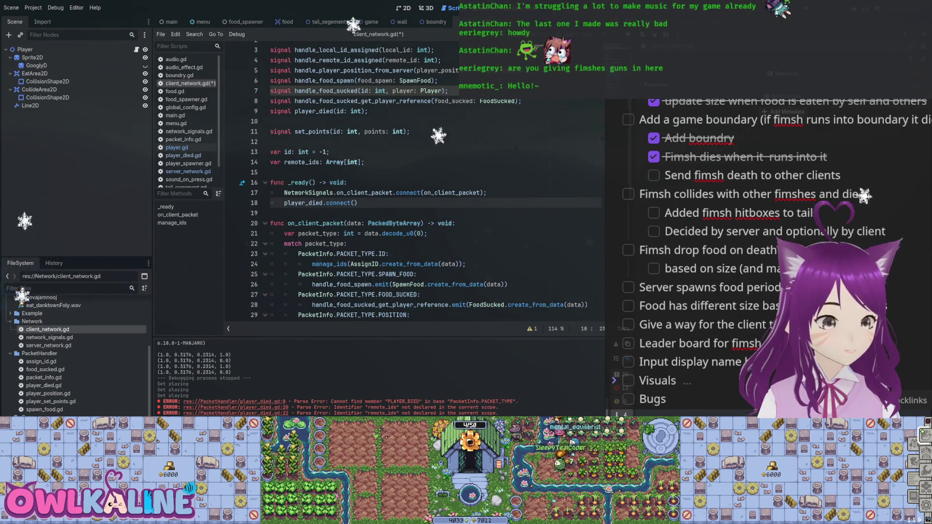
pyautogui.write('end_player_death)')
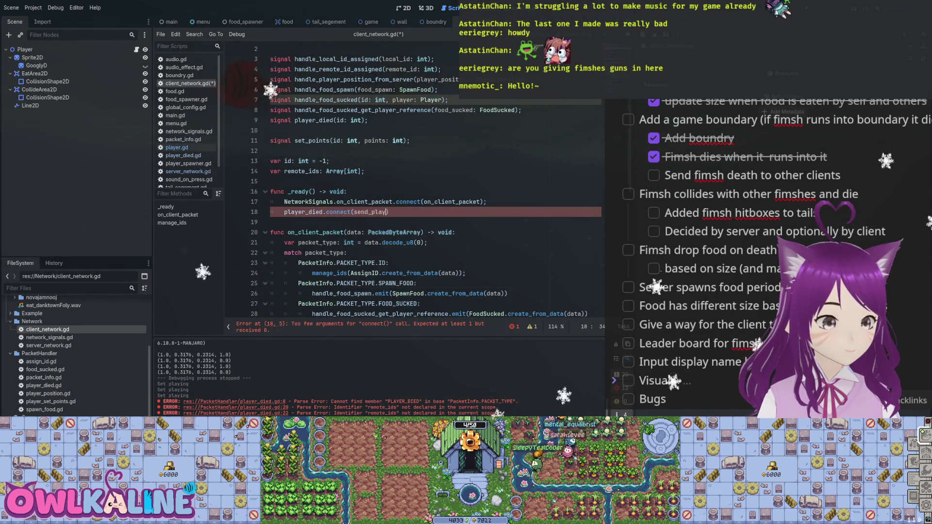
pyautogui.write(';')
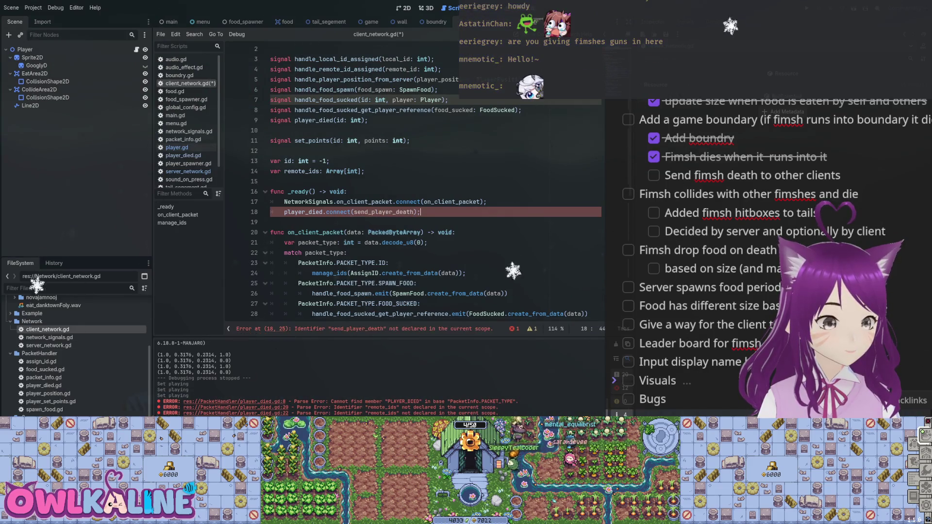
# Insert blank lines below _ready and declare func send_player_death():.
pyautogui.press('Down')
pyautogui.press('Return')
pyautogui.press('Up')
pyautogui.press('Return')
pyautogui.write('func ')
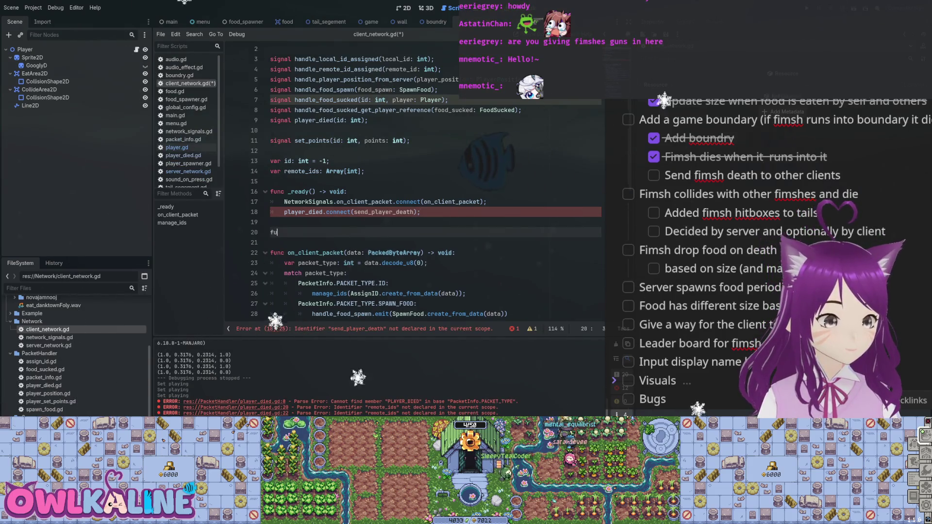
pyautogui.write('send_player_dea')
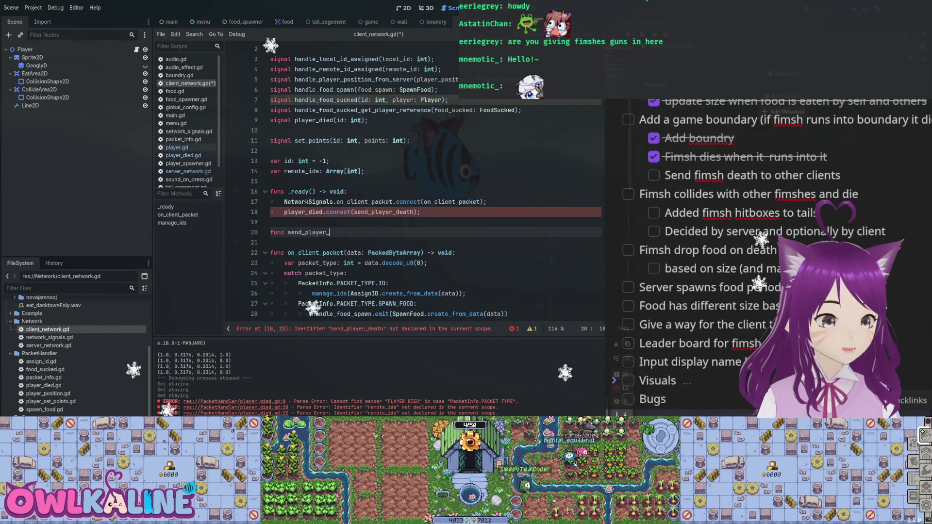
pyautogui.write('th():')
# Paste and uncomment the PlayerDied send call in send_player_death, and type the parameter as int.
pyautogui.press('Return')
pyautogui.hotkey('ctrl', 'v')
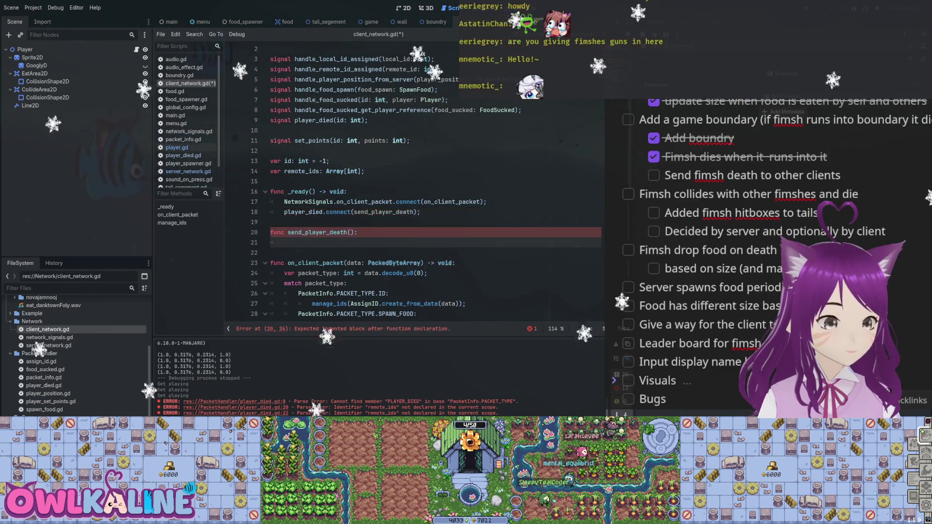
pyautogui.press('Home')
pyautogui.press('Delete')
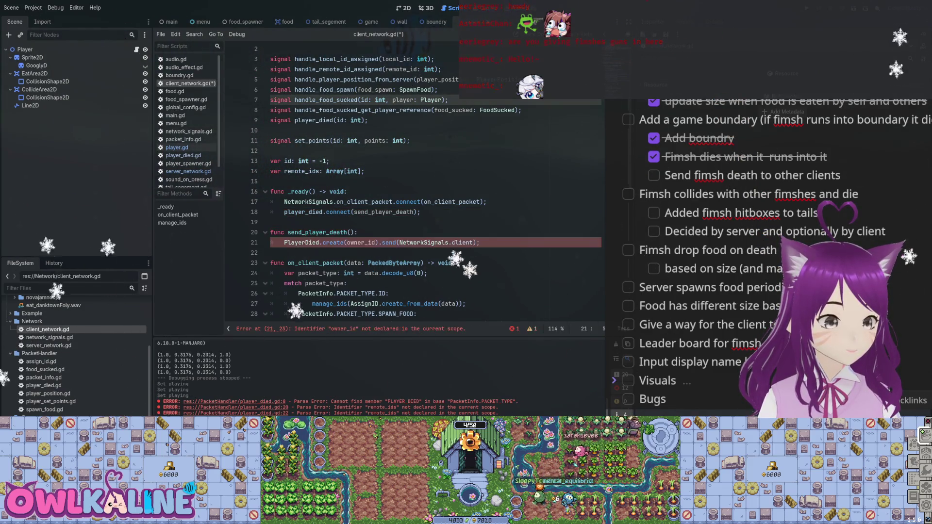
pyautogui.click(358, 233)
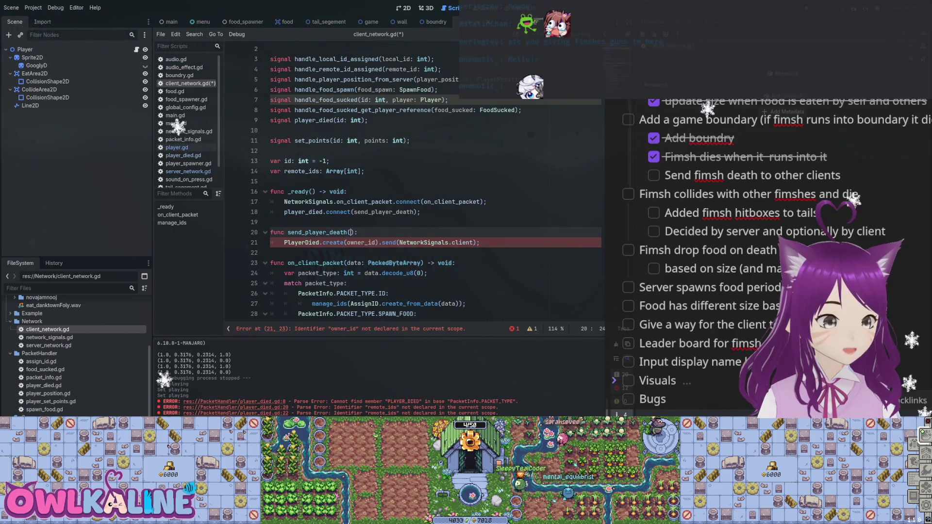
pyautogui.write('int')
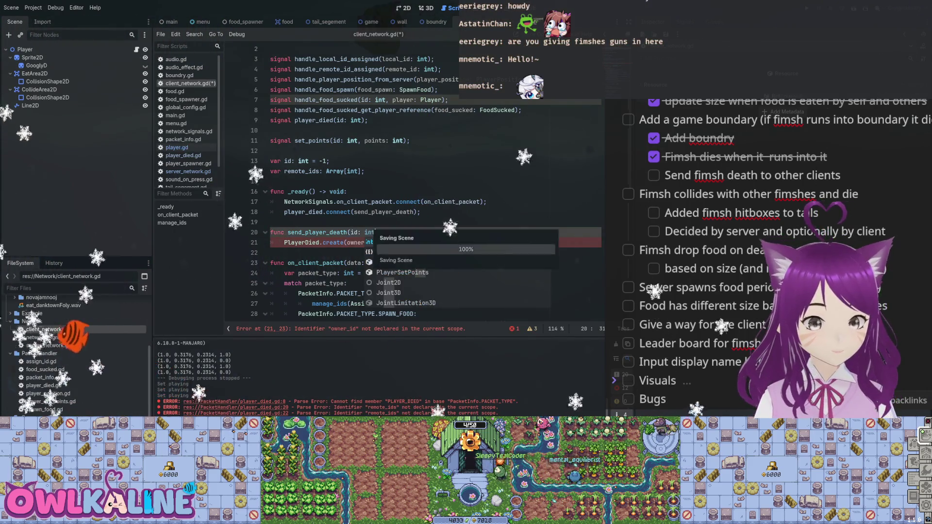
pyautogui.press('End')
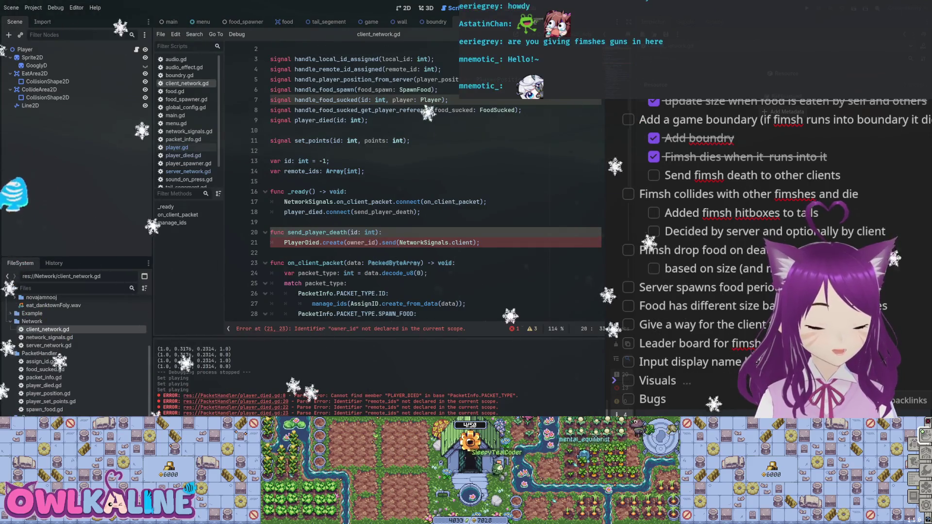
pyautogui.press('Return')
# Begin an if id == check and rename the function's parameter toward player_id.
pyautogui.write('if id ')
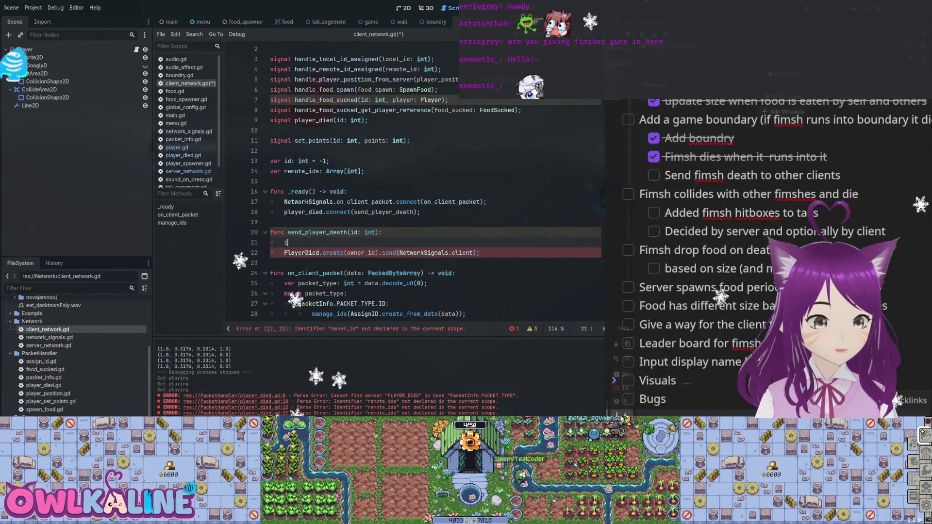
pyautogui.write('==')
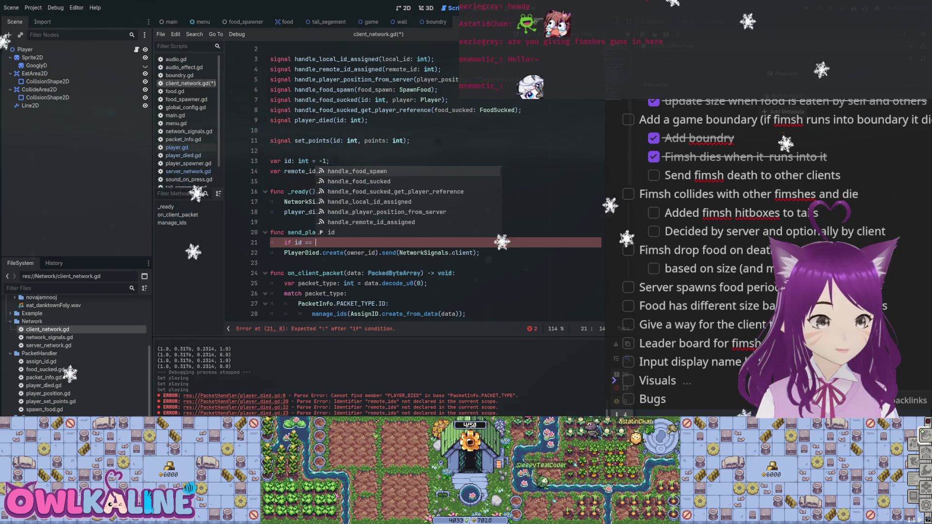
pyautogui.click(315, 232)
pyautogui.click(351, 232)
pyautogui.write('de')
pyautogui.press('BackSpace')
pyautogui.press('BackSpace')
pyautogui.write('player_')
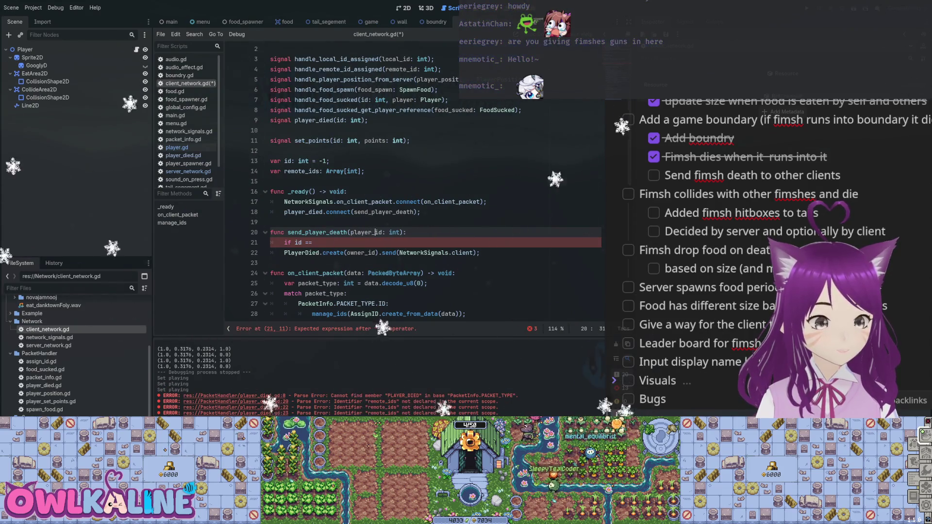
# Complete the condition as if player_id == id:, indent the send call under it, and save.
pyautogui.click(295, 242)
pyautogui.write('plyer_')
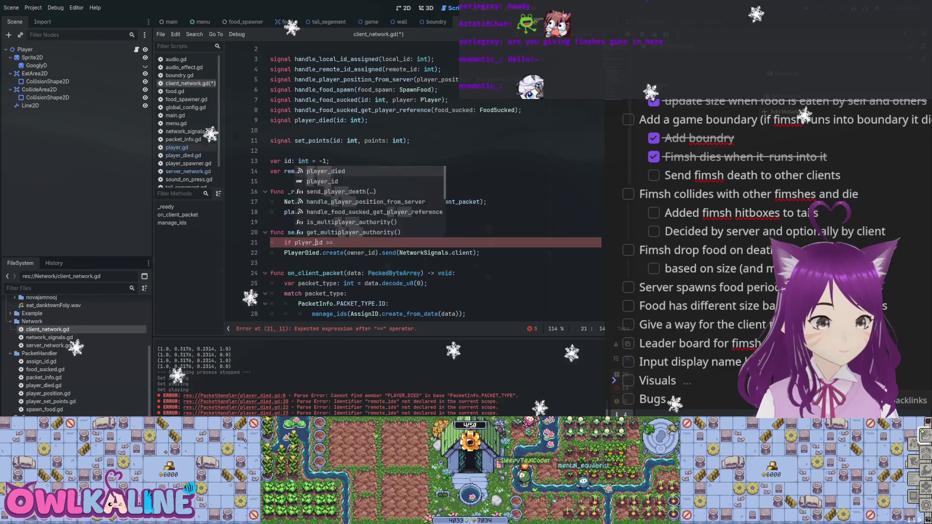
pyautogui.press('End')
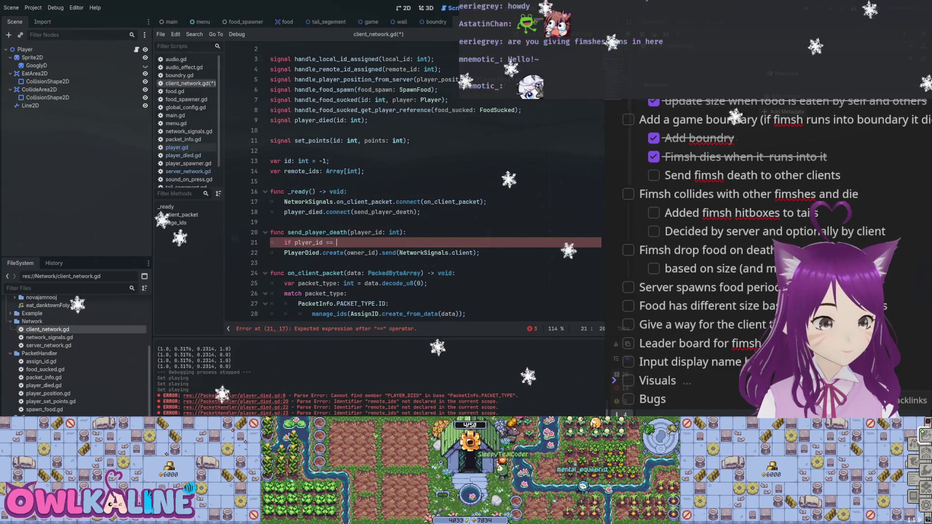
pyautogui.write('id:')
pyautogui.press('Down')
pyautogui.press('Home')
pyautogui.press('Tab')
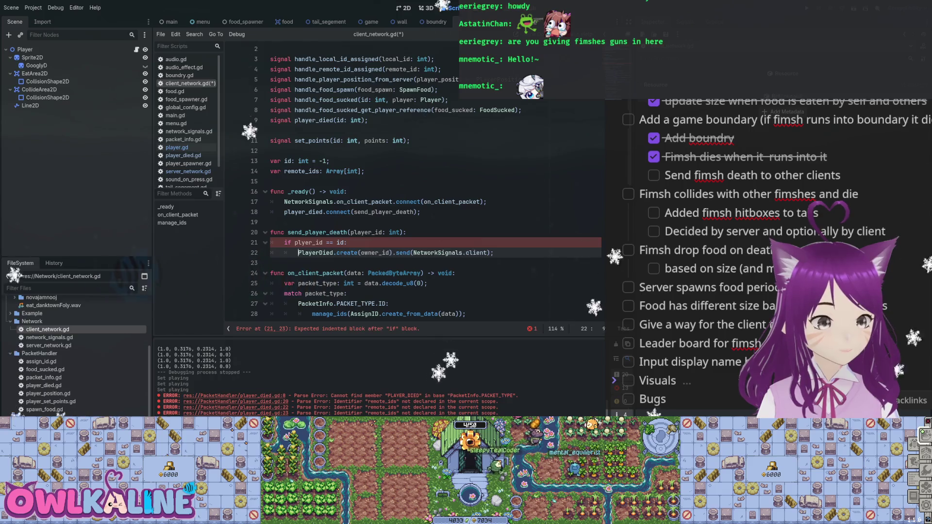
pyautogui.hotkey('ctrl', 's')
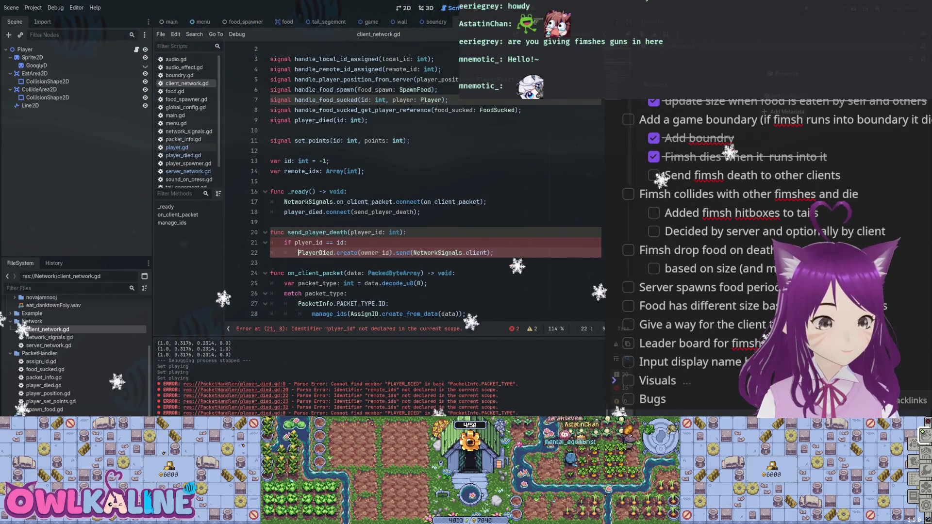
# Fix the plyer_id typo and make PlayerDied.create take id directly.
pyautogui.click(297, 242)
pyautogui.write('a')
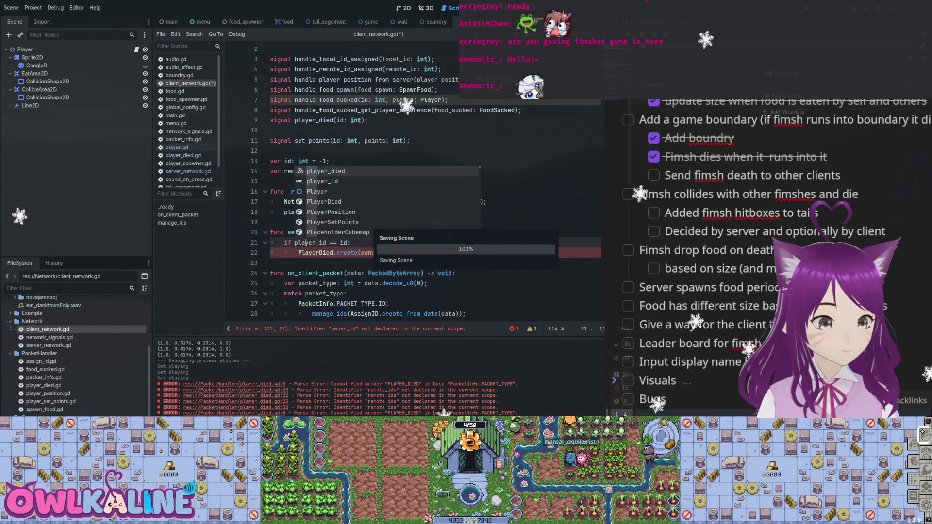
pyautogui.click(299, 252)
pyautogui.press('Right')
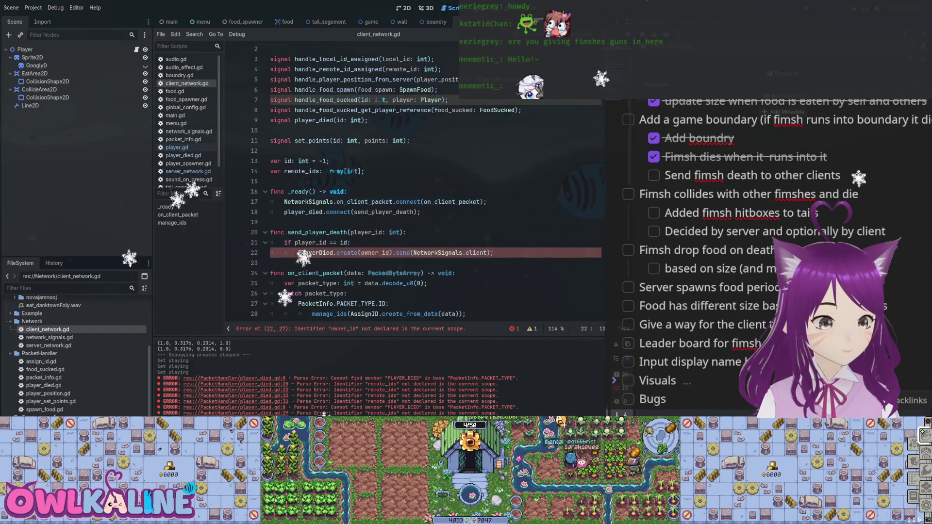
pyautogui.press('Delete')
pyautogui.press('Delete')
pyautogui.press('Delete')
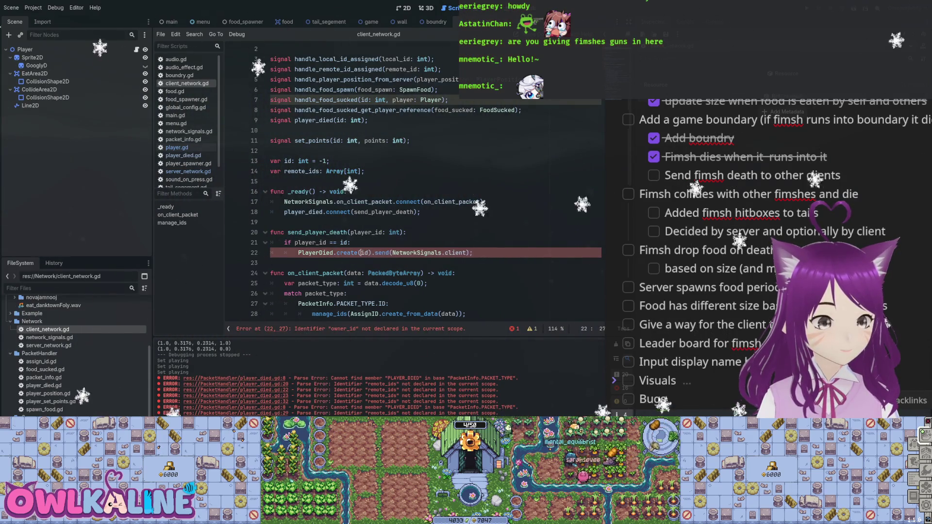
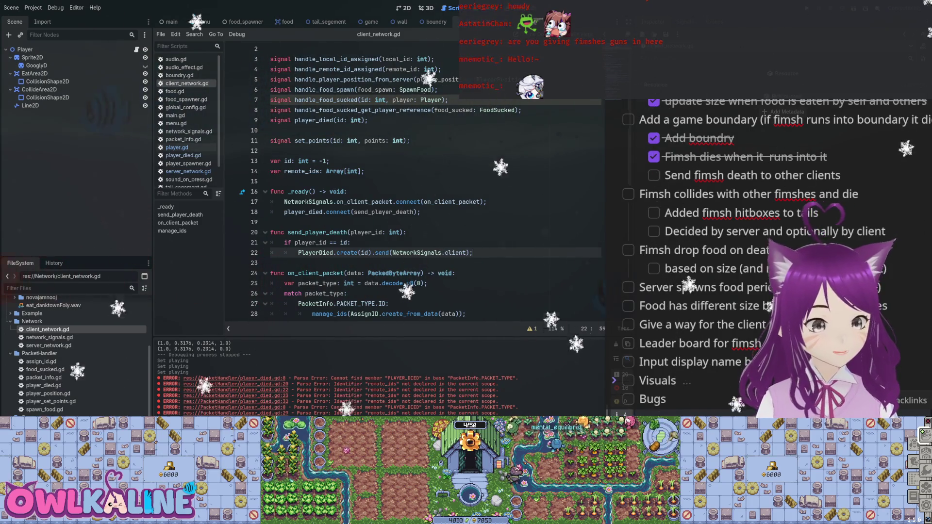
# In client_network.gd's _ready, add a NetworkSignals.is_server condition line below the packet connection.
pyautogui.press('Up')
pyautogui.press('Up')
pyautogui.press('Down')
pyautogui.press('Down')
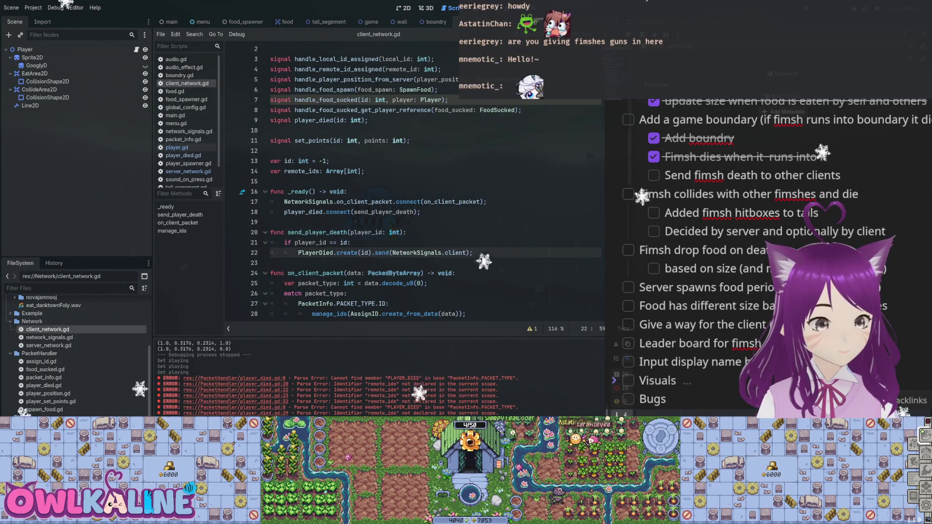
pyautogui.press('Up')
pyautogui.press('Up')
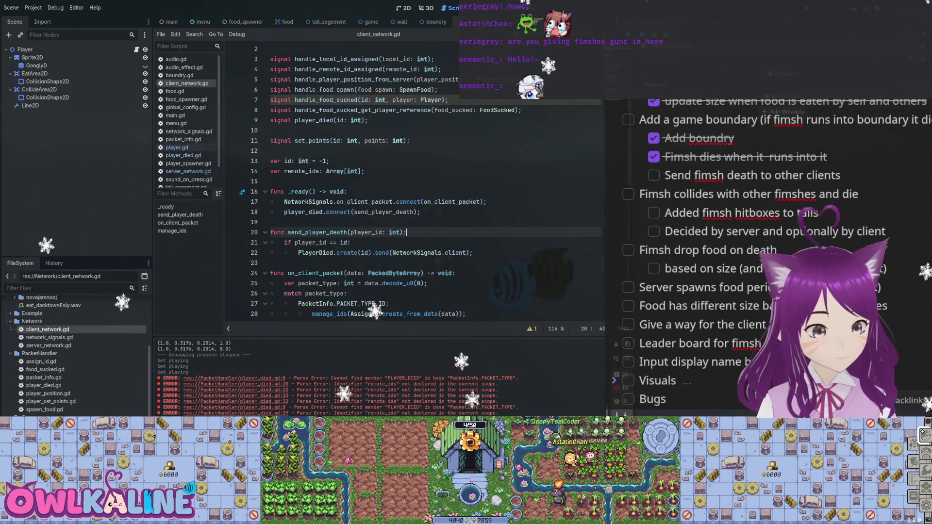
pyautogui.press('Up')
pyautogui.press('Up')
pyautogui.press('Up')
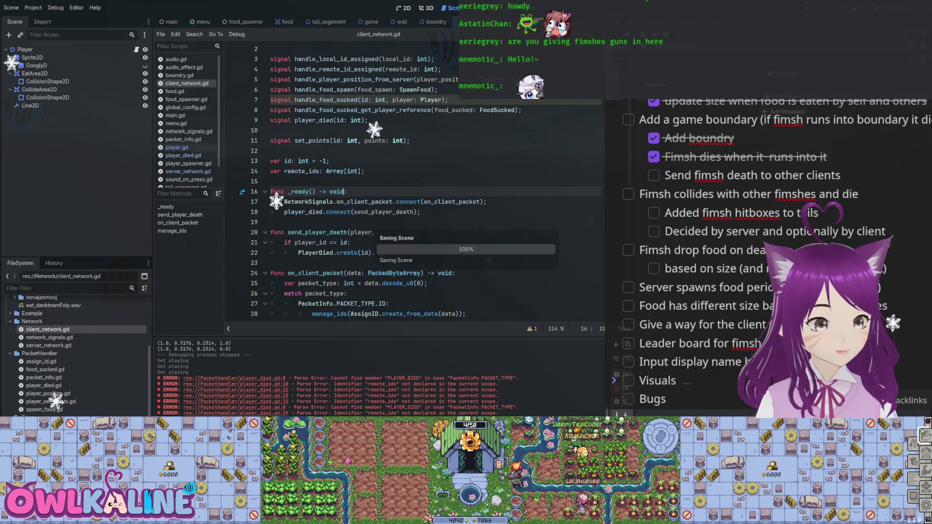
pyautogui.scroll(-1, 413, 194)
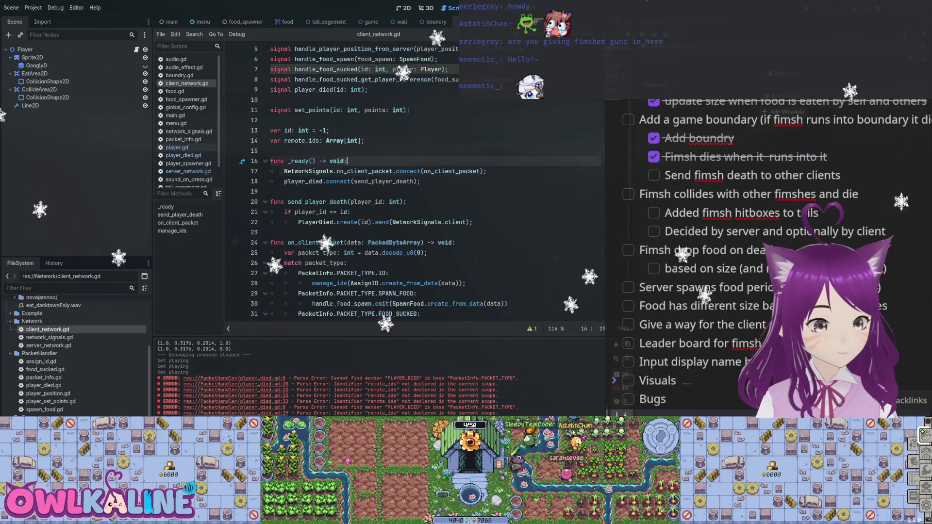
pyautogui.click(486, 171)
pyautogui.press('Return')
pyautogui.press('Return')
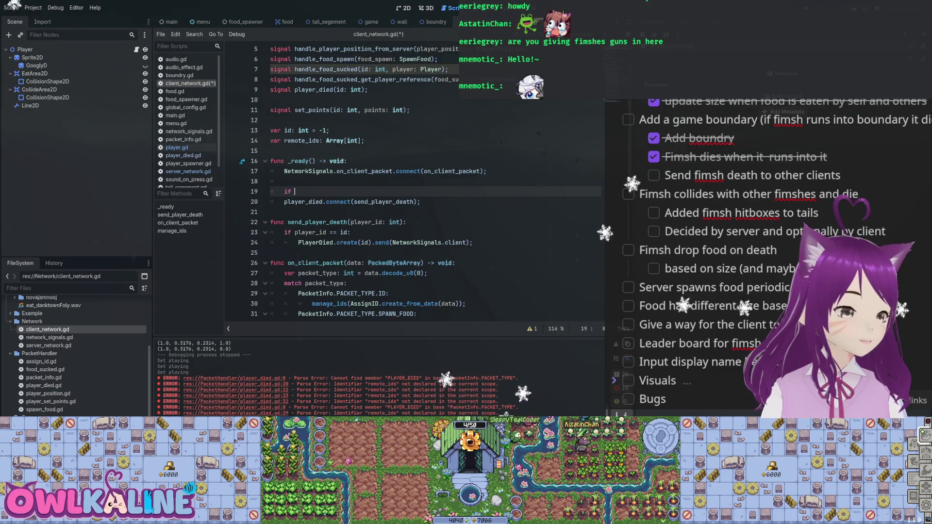
pyautogui.write('etworkSignals.is_server:')
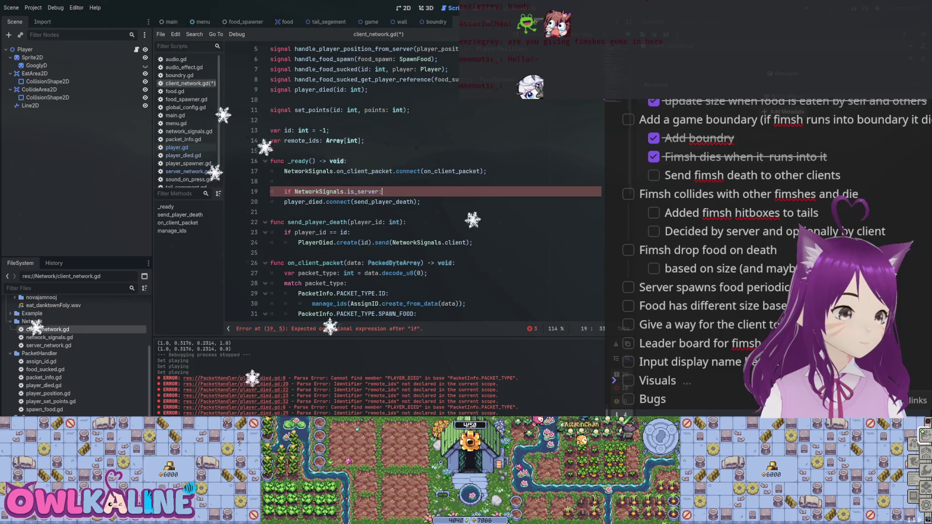
# Indent player_died.connect(send_player_death) under the condition, negate it with 'not', and open server_network.gd.
pyautogui.press('Down')
pyautogui.press('Home')
pyautogui.press('Tab')
pyautogui.click(294, 191)
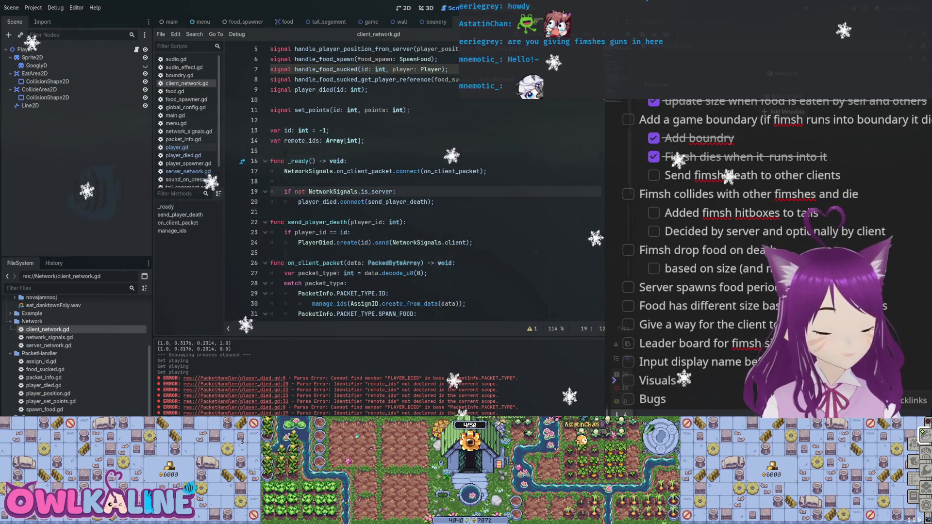
pyautogui.doubleClick(48, 345)
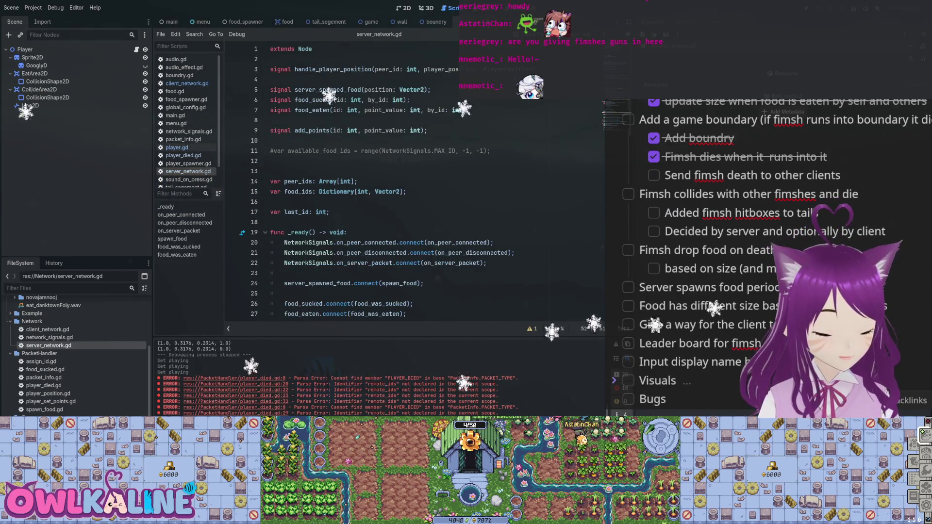
pyautogui.scroll(2, 379, 184)
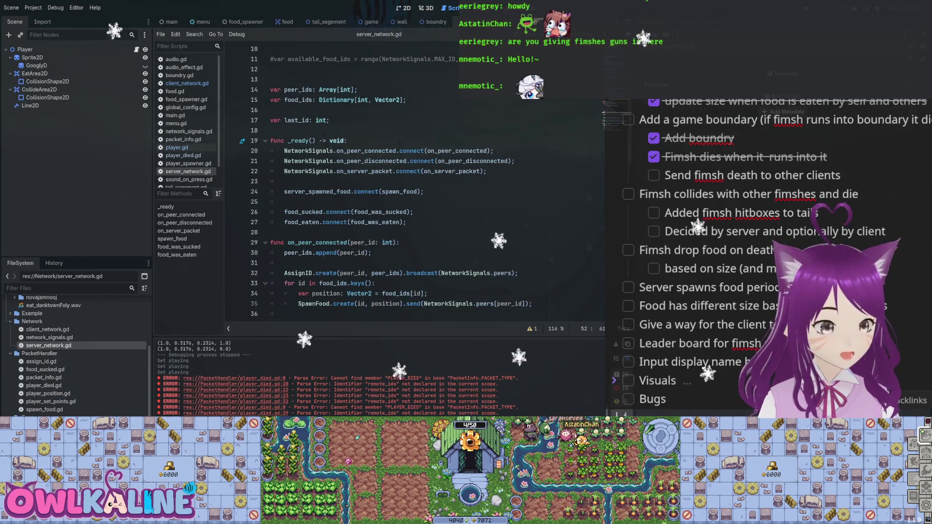
pyautogui.scroll(-7, 412, 184)
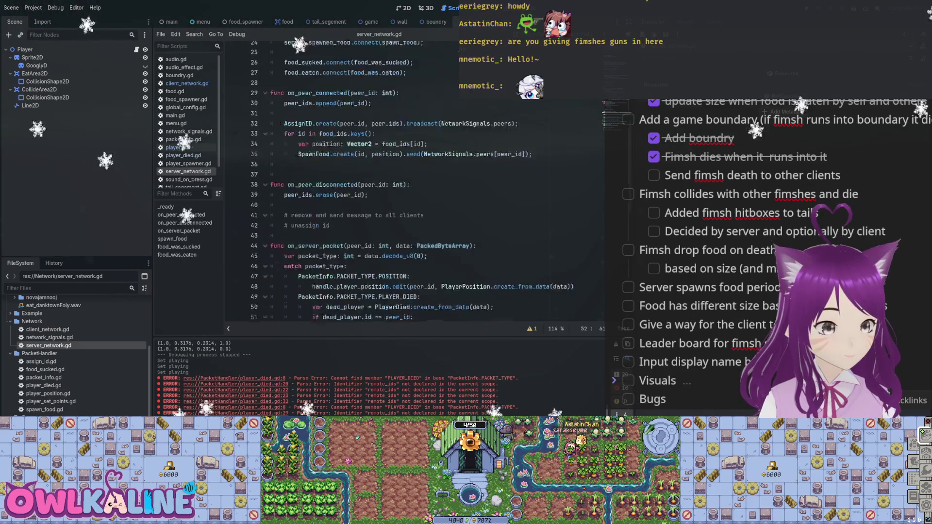
pyautogui.scroll(-9, 412, 184)
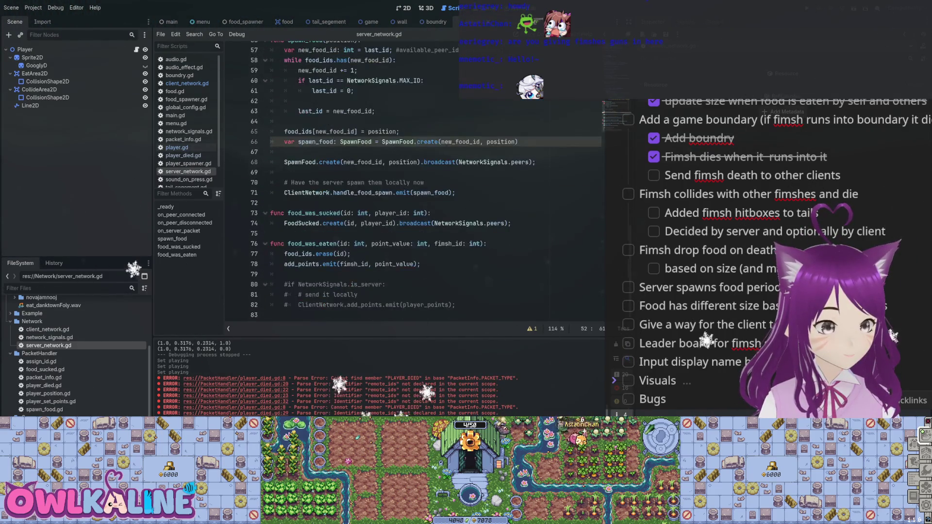
pyautogui.scroll(19, 413, 184)
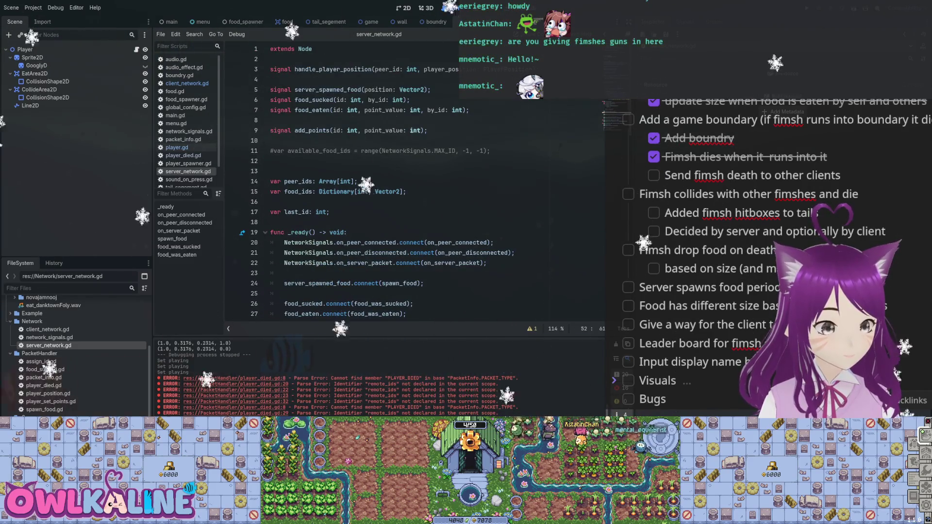
pyautogui.scroll(-4, 412, 184)
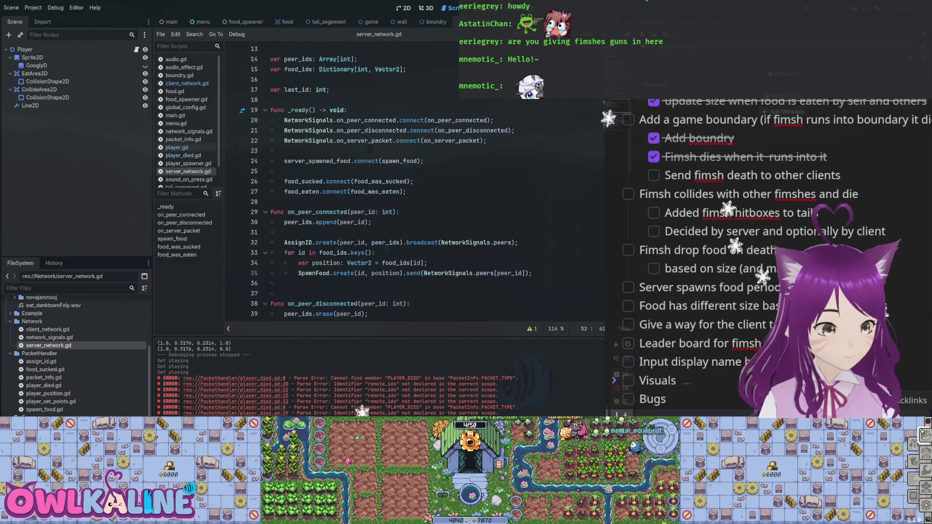
pyautogui.click(406, 191)
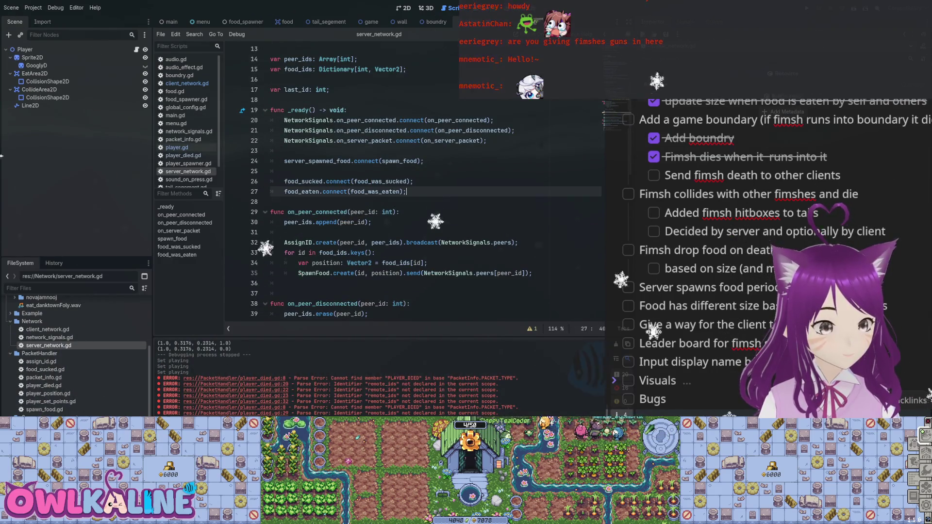
pyautogui.press('Return')
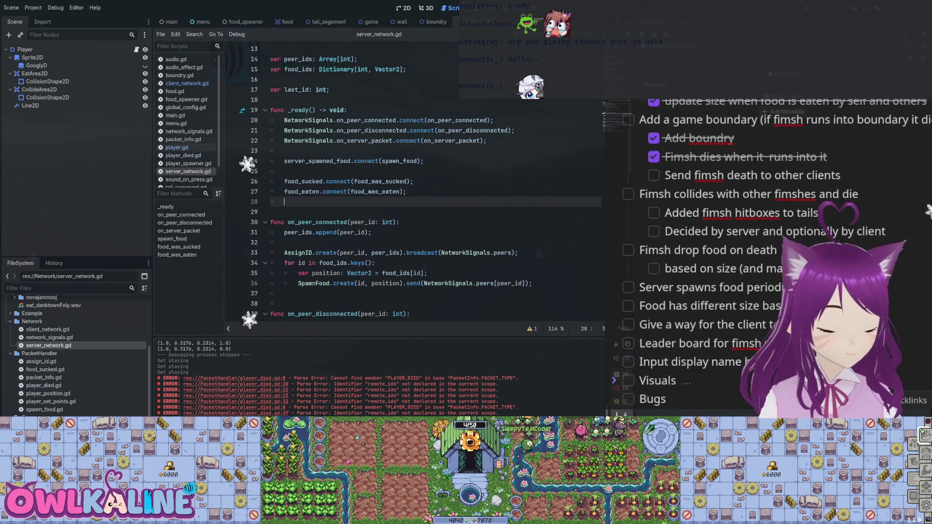
pyautogui.write('lientNetwork.')
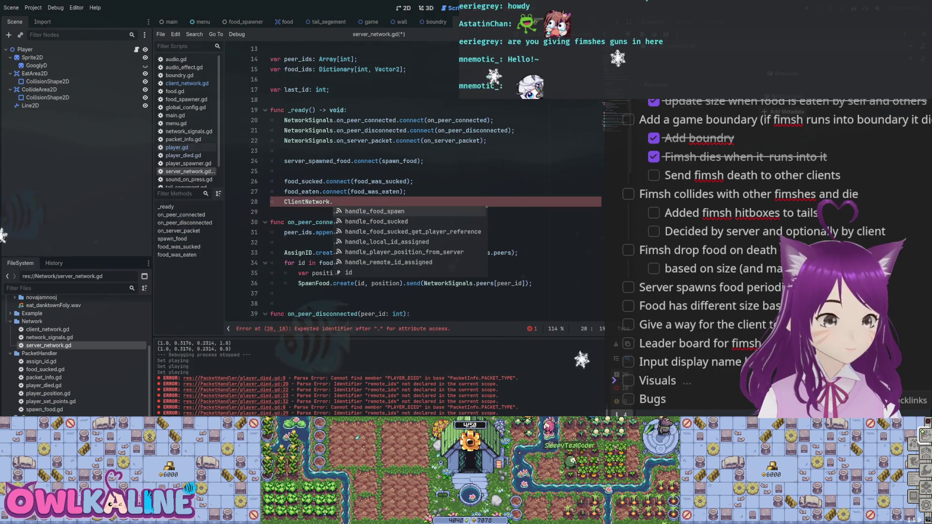
pyautogui.write('player_died.connec')
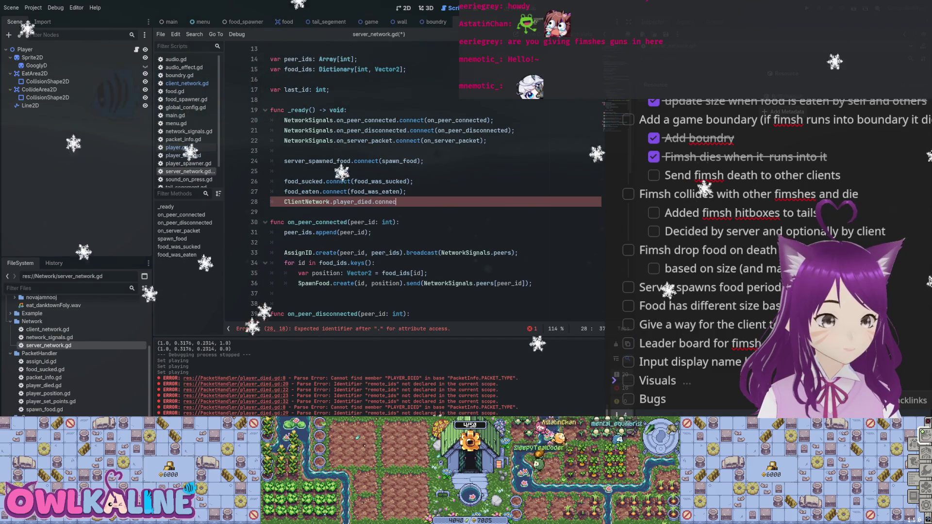
pyautogui.write('t();')
pyautogui.press('Left')
pyautogui.press('Left')
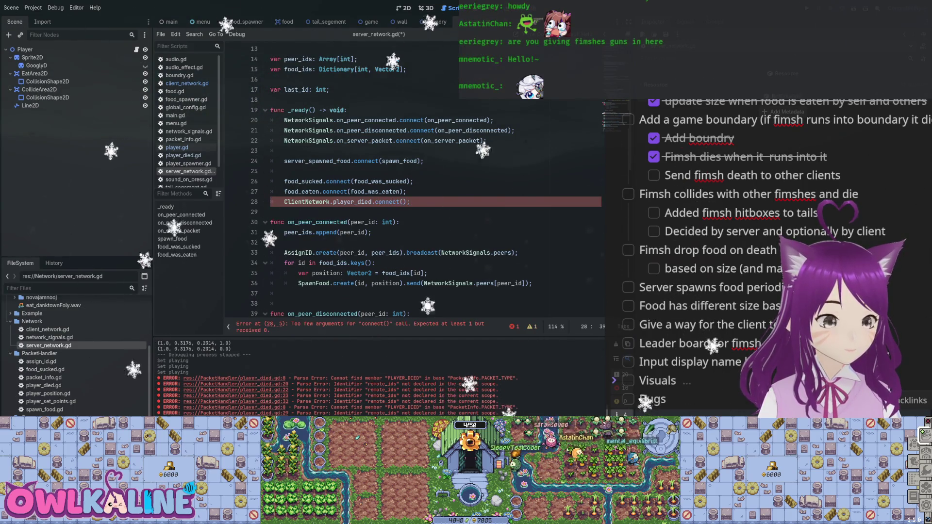
pyautogui.write('player_id')
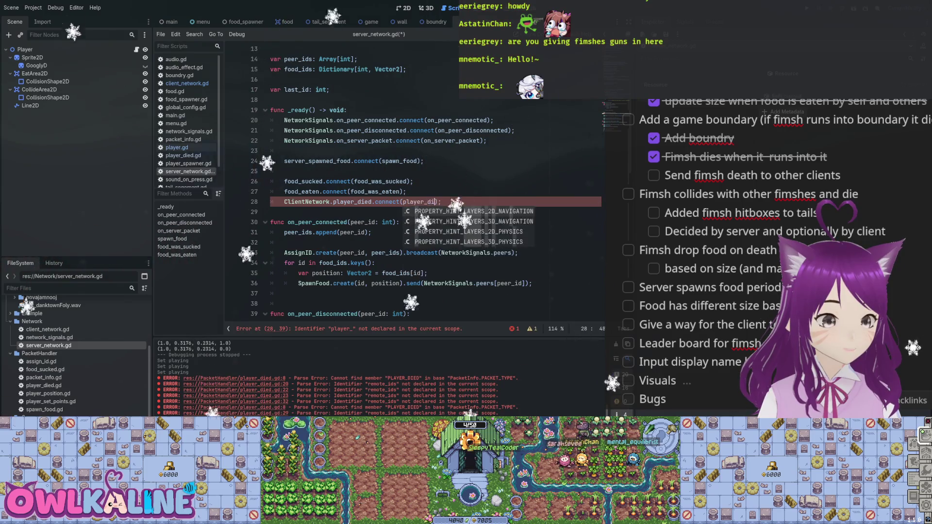
pyautogui.write('ed')
pyautogui.press('End')
pyautogui.press('Return')
pyautogui.press('Return')
pyautogui.write('f')
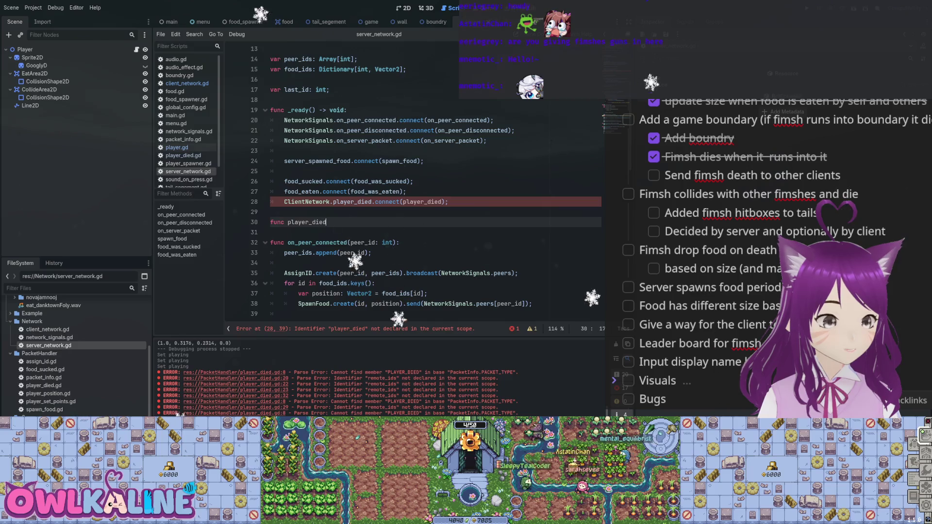
pyautogui.write('():')
pyautogui.press('Return')
pyautogui.click(406, 191)
pyautogui.press('Return')
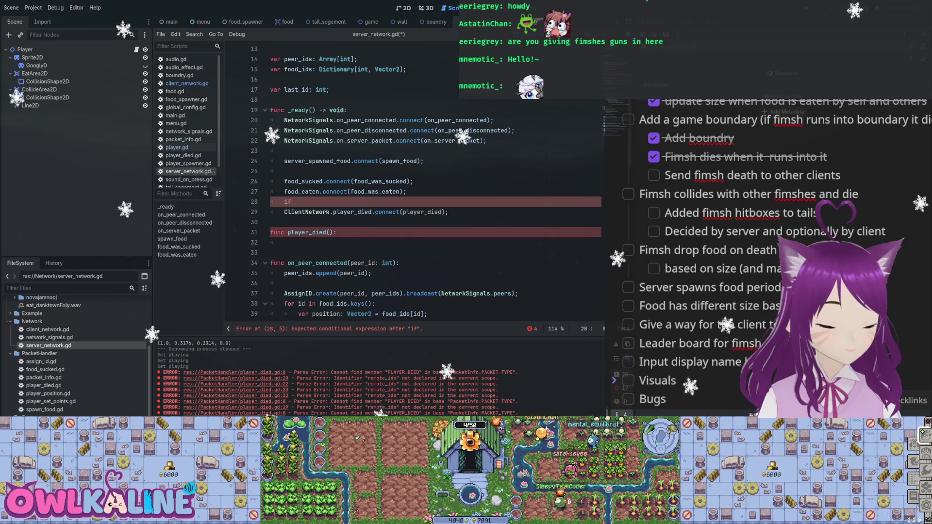
pyautogui.scroll(-12, 412, 185)
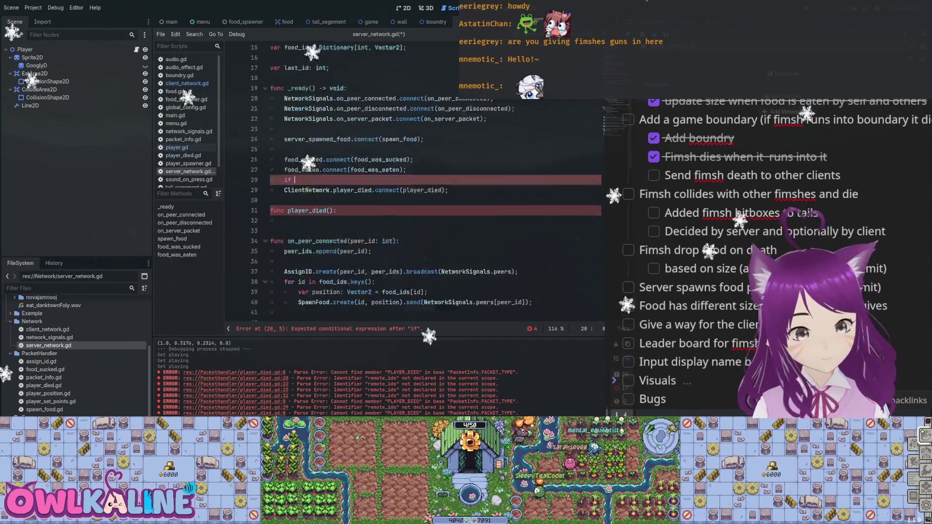
pyautogui.scroll(-4, 413, 185)
pyautogui.scroll(8, 412, 185)
pyautogui.scroll(7, 413, 184)
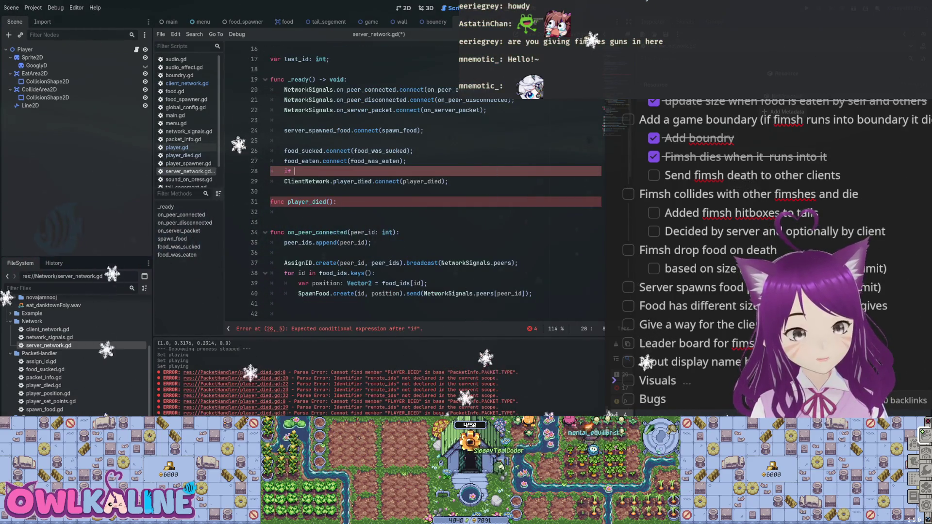
pyautogui.press('BackSpace')
pyautogui.press('BackSpace')
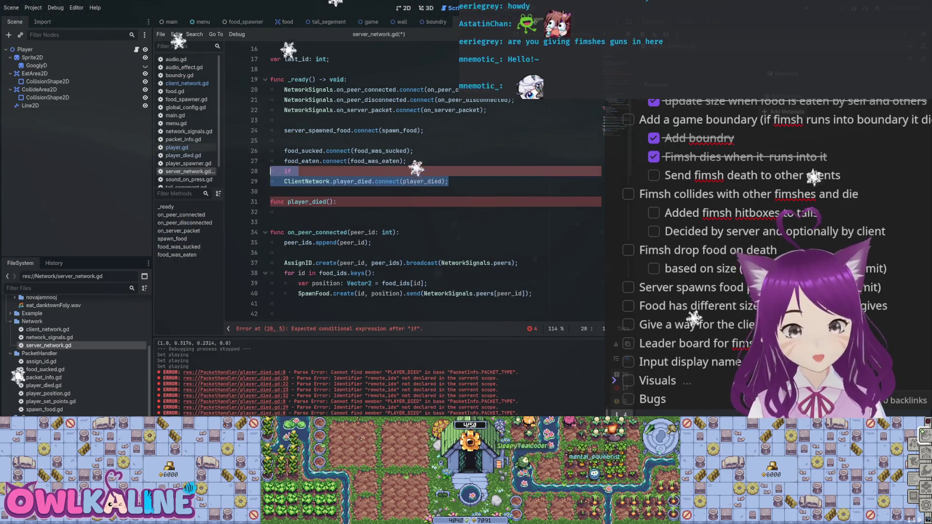
pyautogui.hotkey('ctrl', 'x')
pyautogui.hotkey('ctrl', 'x')
pyautogui.hotkey('ctrl', 'x')
pyautogui.hotkey('ctrl', 'x')
pyautogui.press('BackSpace')
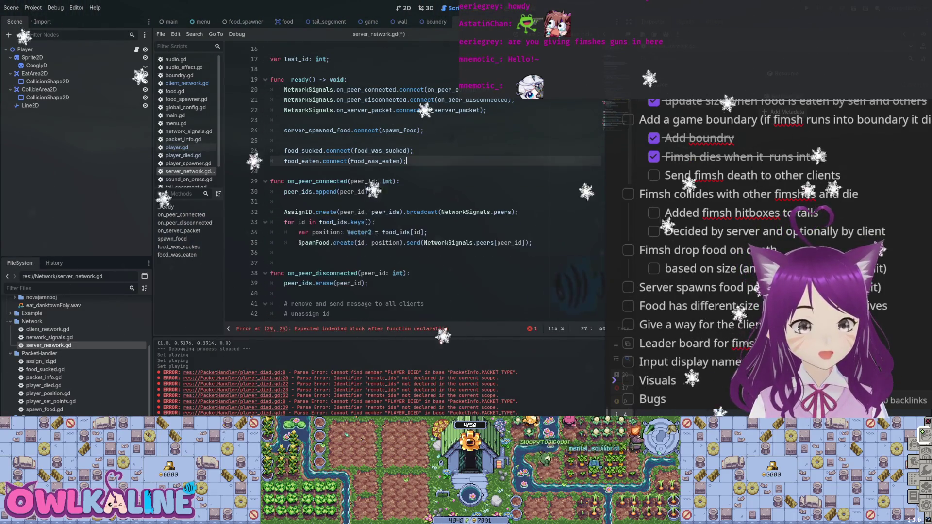
pyautogui.doubleClick(47, 329)
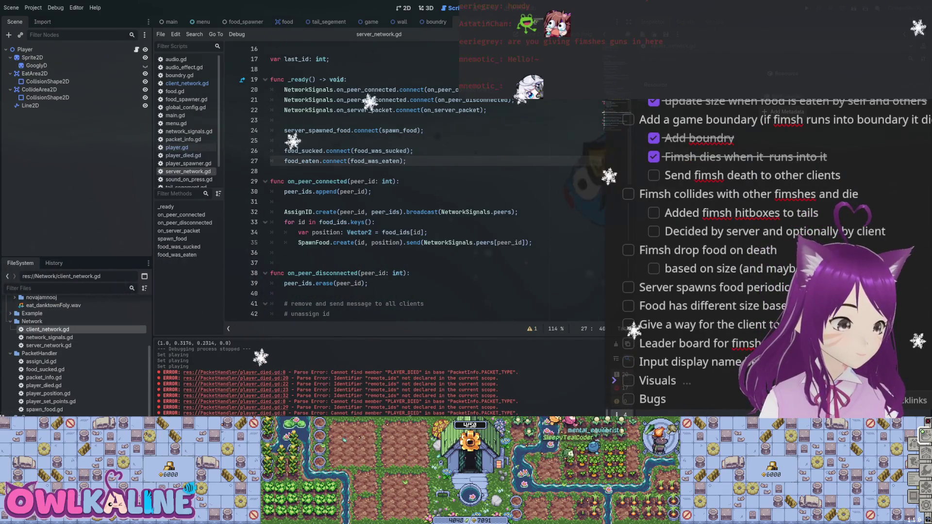
# Remove the 'if not NetworkSignals.is_server' line and its leftover blank line from _ready.
pyautogui.moveTo(434, 201); pyautogui.dragTo(283, 191)
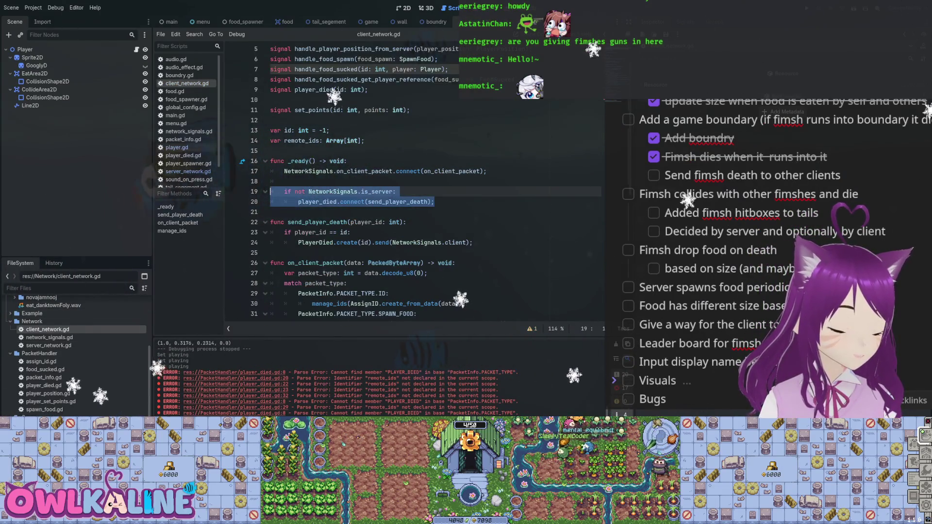
pyautogui.click(396, 192)
pyautogui.hotkey('ctrl', 'x')
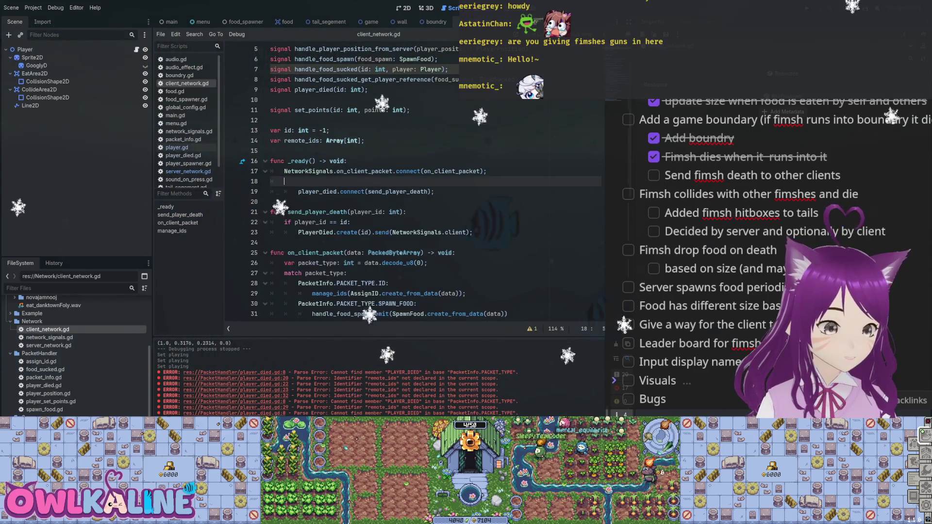
pyautogui.press('Up')
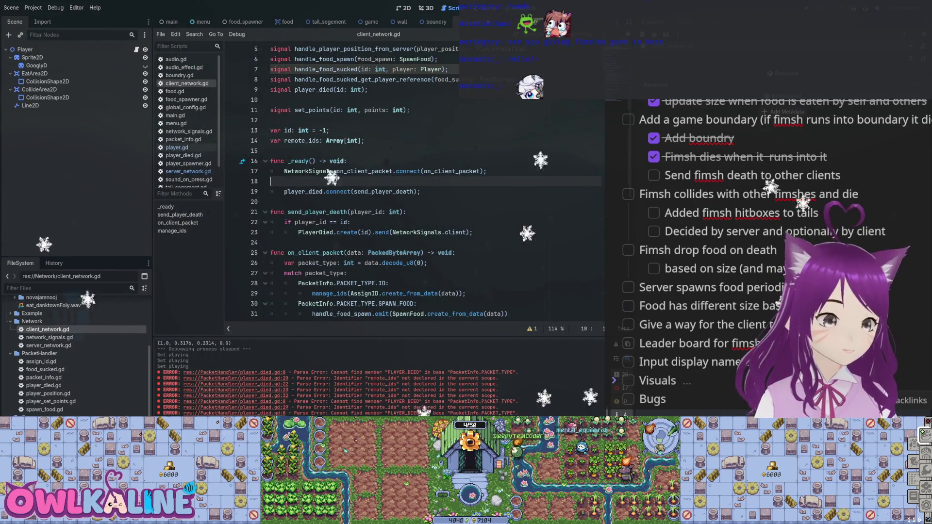
pyautogui.press('BackSpace')
# Change the send_player_death condition to 'if id != -1 and player_id == id:' and save.
pyautogui.click(406, 201)
pyautogui.press('Return')
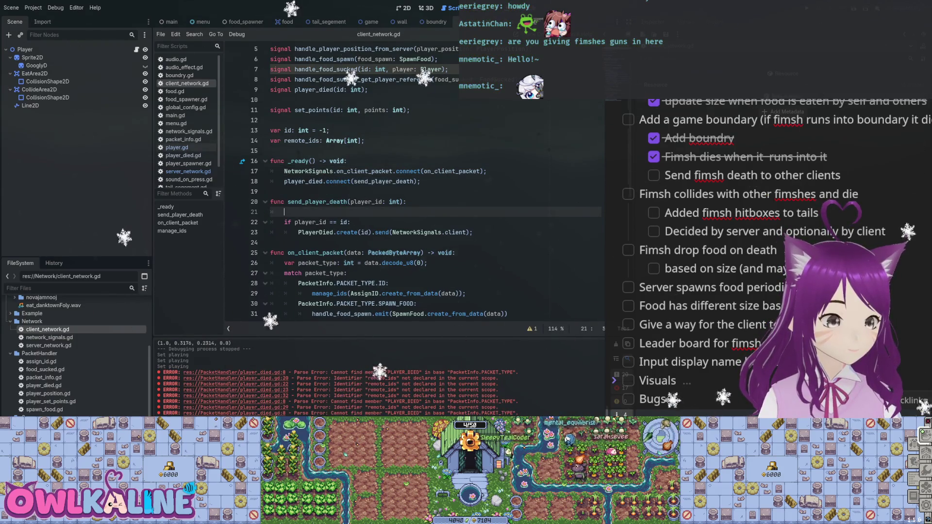
pyautogui.hotkey('ctrl', 'shift', 'k')
pyautogui.press('End')
pyautogui.press('Left')
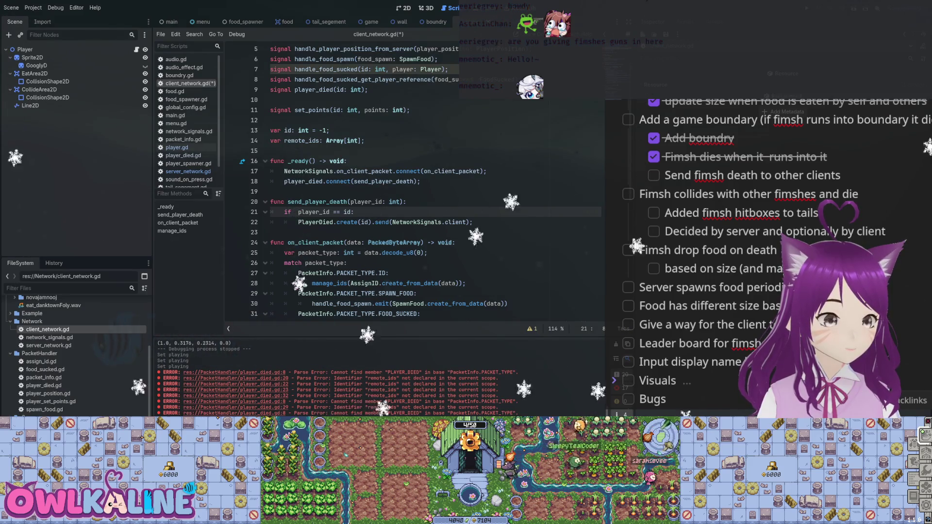
pyautogui.write('id != ')
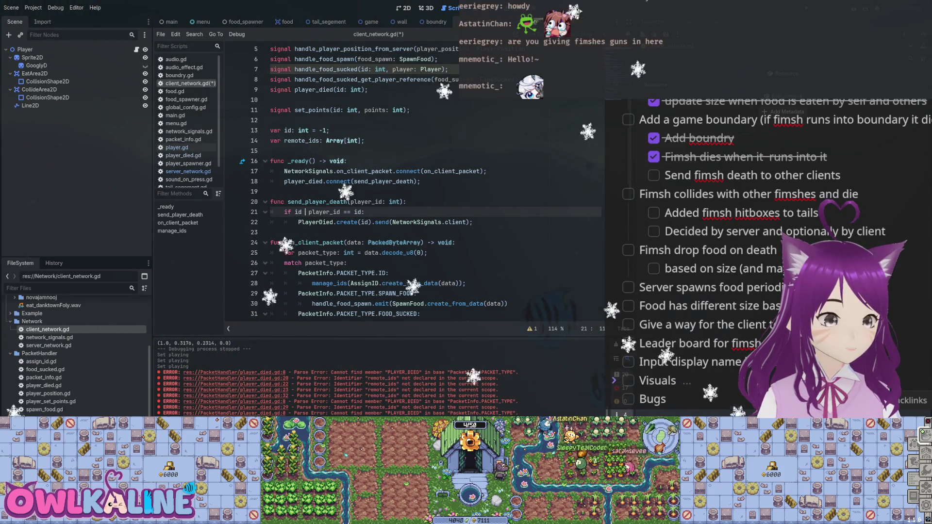
pyautogui.write('-1 &&')
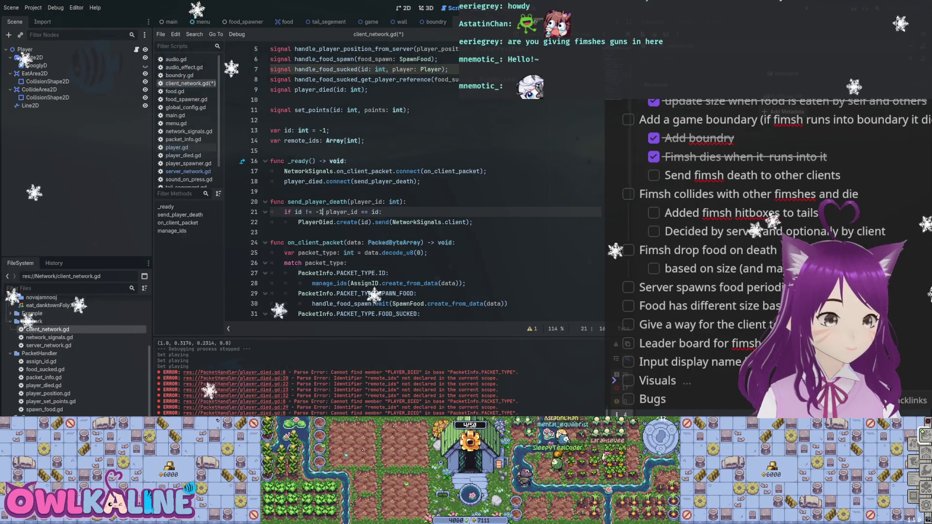
pyautogui.press('BackSpace')
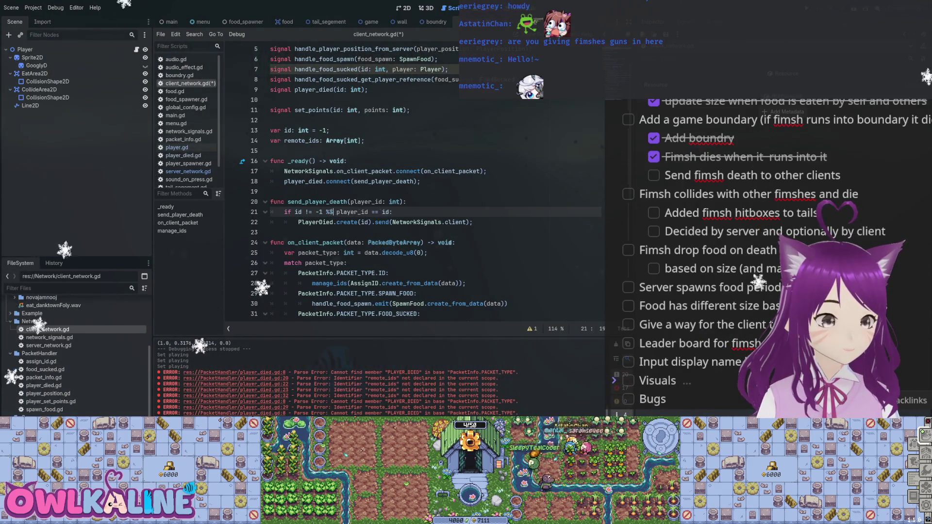
pyautogui.hotkey('ctrl', 's')
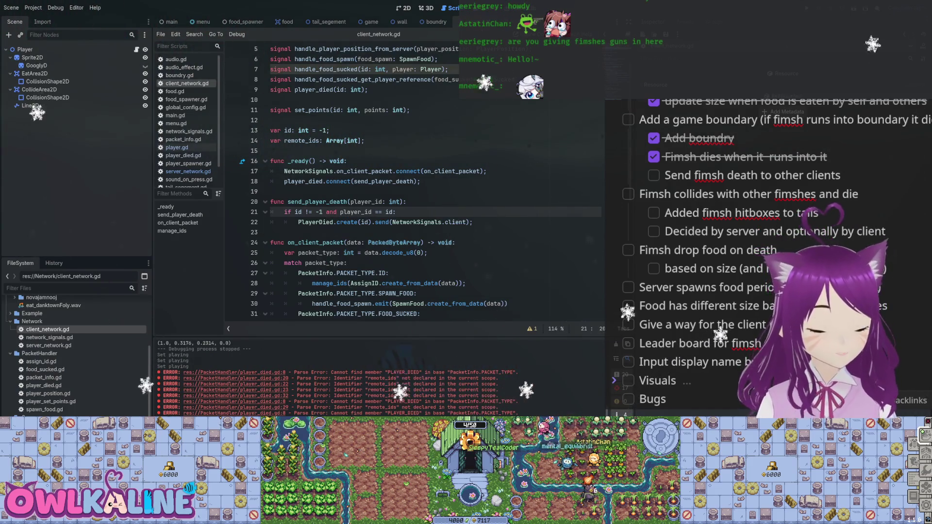
# Copy the player_died connect statement and open server_network.gd.
pyautogui.press('Up')
pyautogui.press('Up')
pyautogui.press('Up')
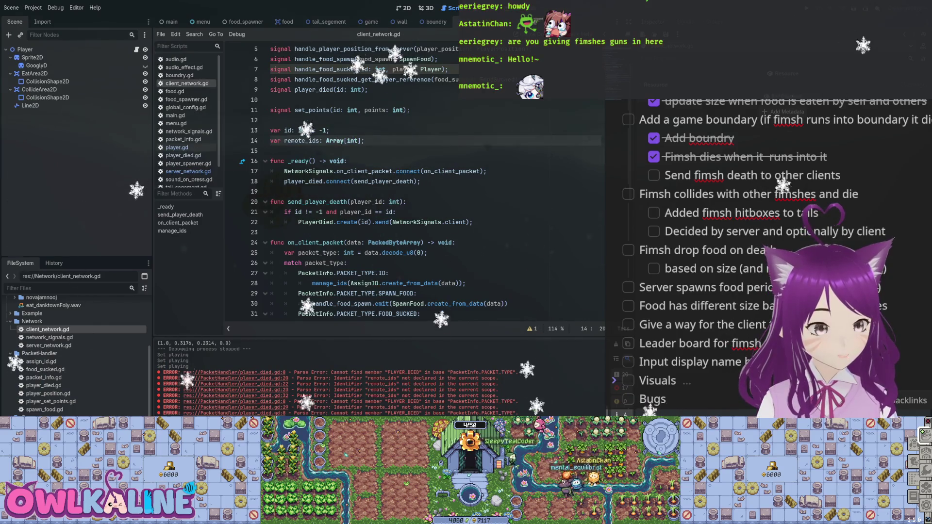
pyautogui.click(356, 212)
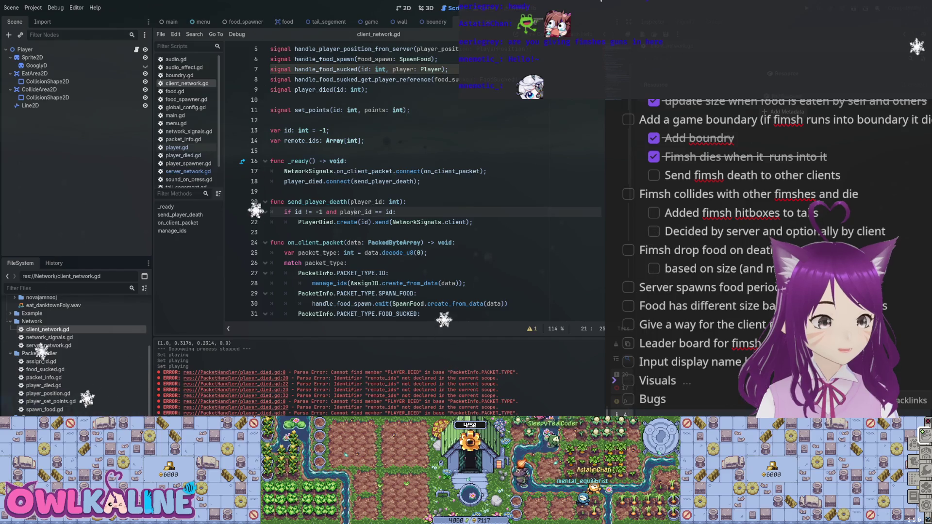
pyautogui.press('Up')
pyautogui.press('Up')
pyautogui.press('Up')
pyautogui.press('End')
pyautogui.hotkey('ctrl', 'shift', 'Left')
pyautogui.hotkey('ctrl', 'shift', 'Left')
pyautogui.hotkey('ctrl', 'shift', 'Left')
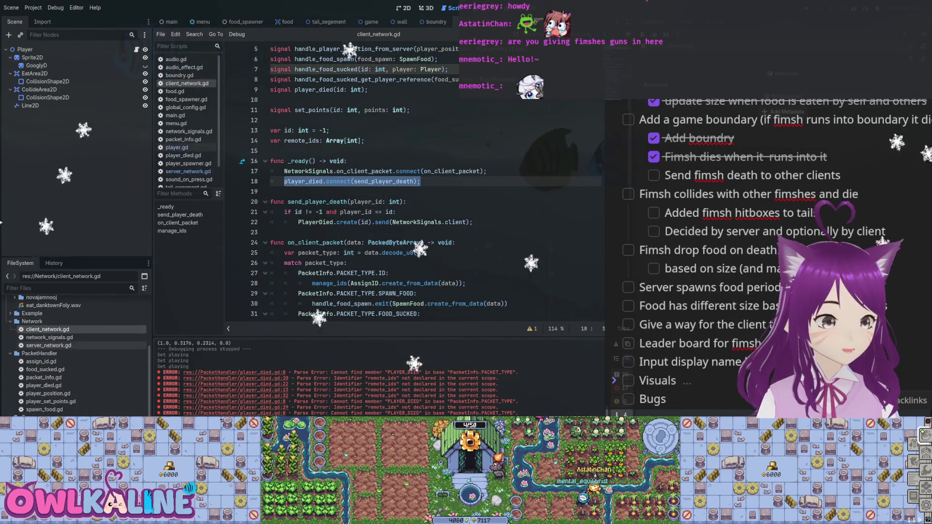
pyautogui.doubleClick(49, 345)
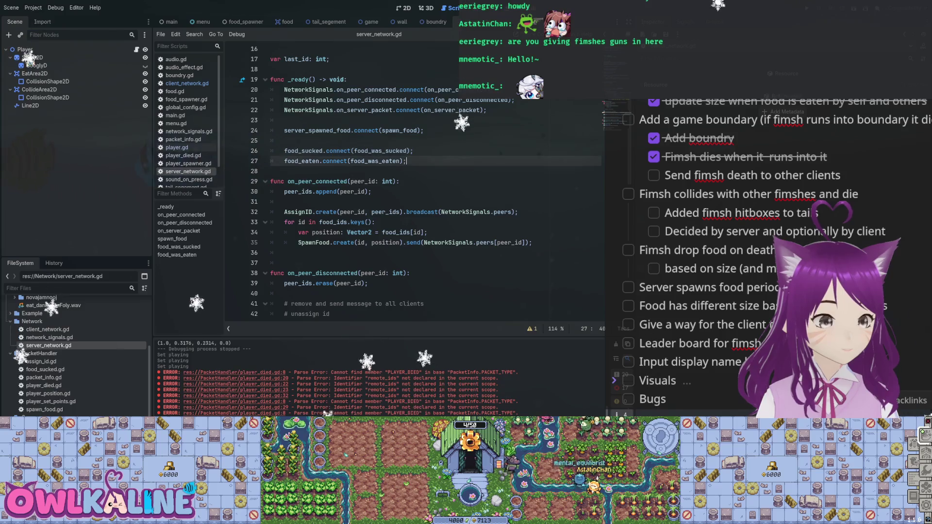
# Paste the player_died.connect line into server _ready; comment 'If we died and are the client' in client_network.gd.
pyautogui.press('Return')
pyautogui.hotkey('ctrl', 'v')
pyautogui.doubleClick(47, 329)
pyautogui.click(322, 212)
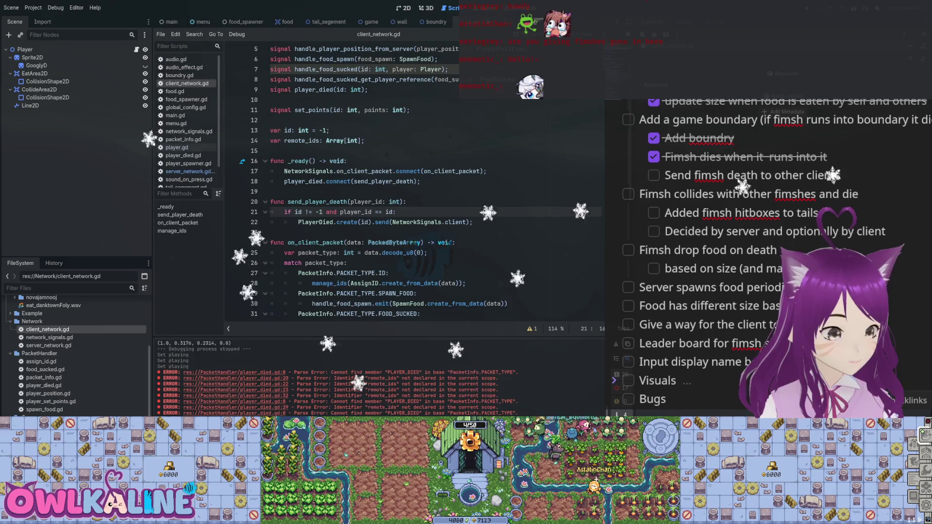
pyautogui.click(407, 202)
pyautogui.hotkey('ctrl', 'shift', 'Return')
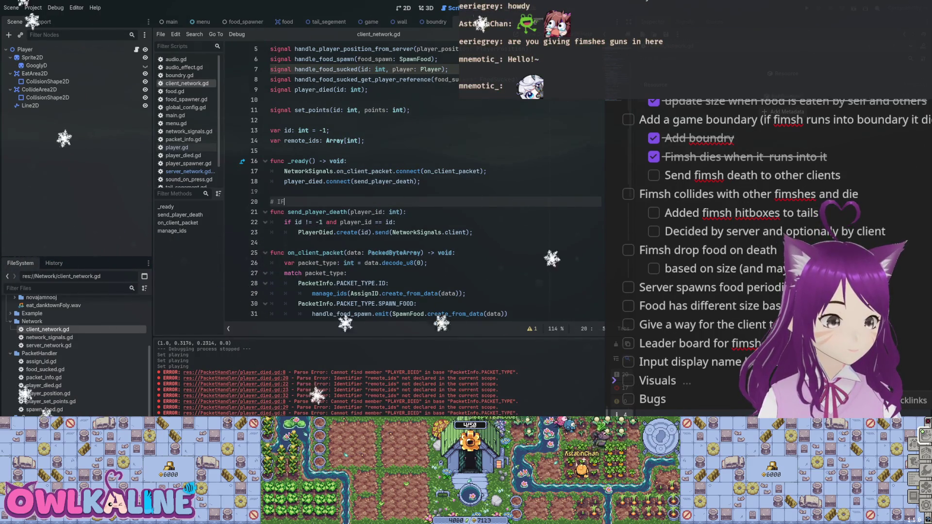
pyautogui.write('we died')
pyautogui.hotkey('ctrl', 's')
pyautogui.write('and are the client')
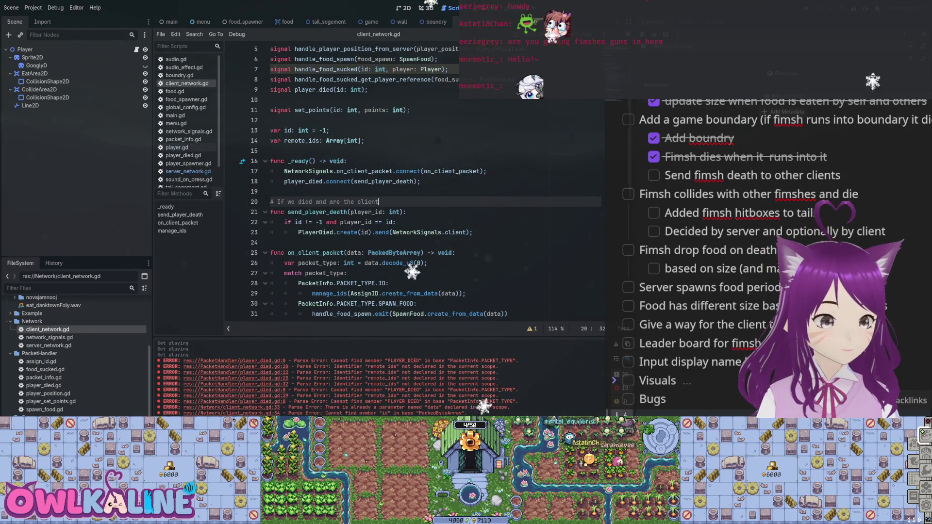
# In server_network.gd, add blank lines after the connect statements for a new function.
pyautogui.press('F5')
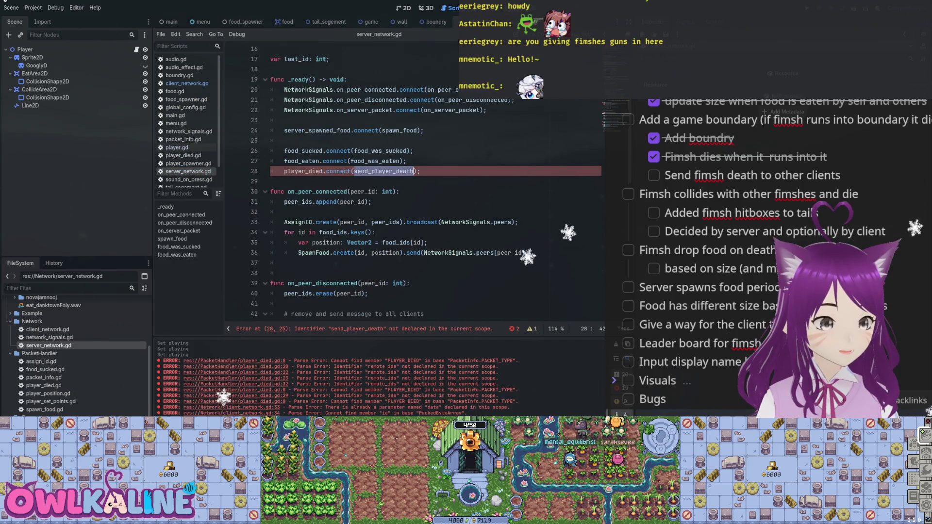
pyautogui.click(367, 171)
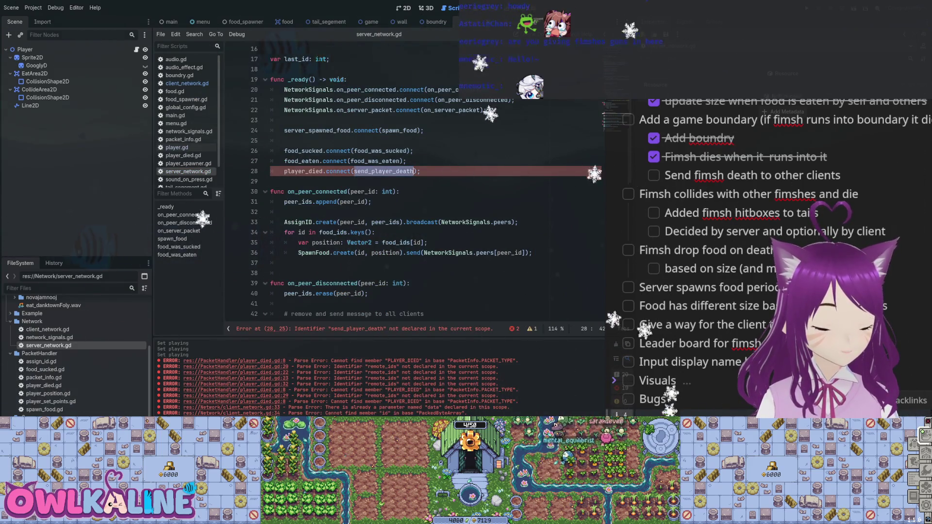
pyautogui.scroll(-2, 412, 184)
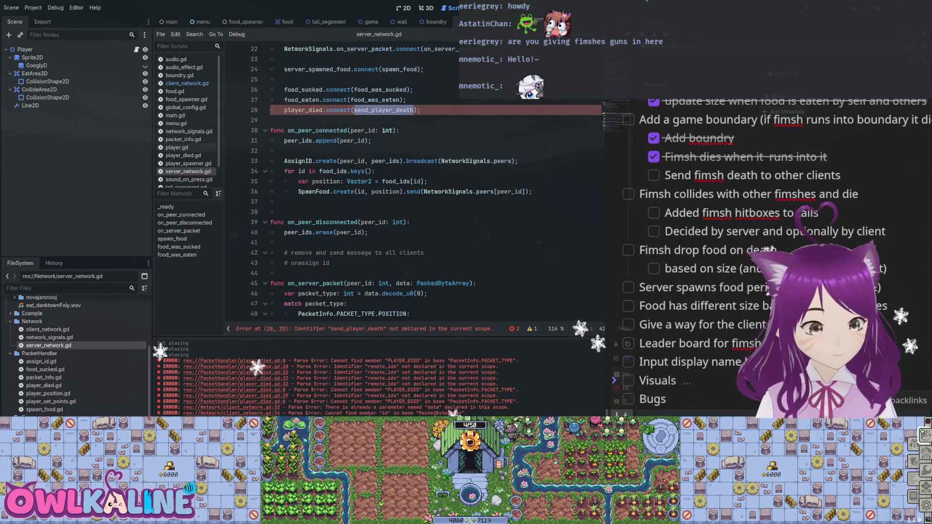
pyautogui.press('Down')
pyautogui.press('Return')
pyautogui.press('Return')
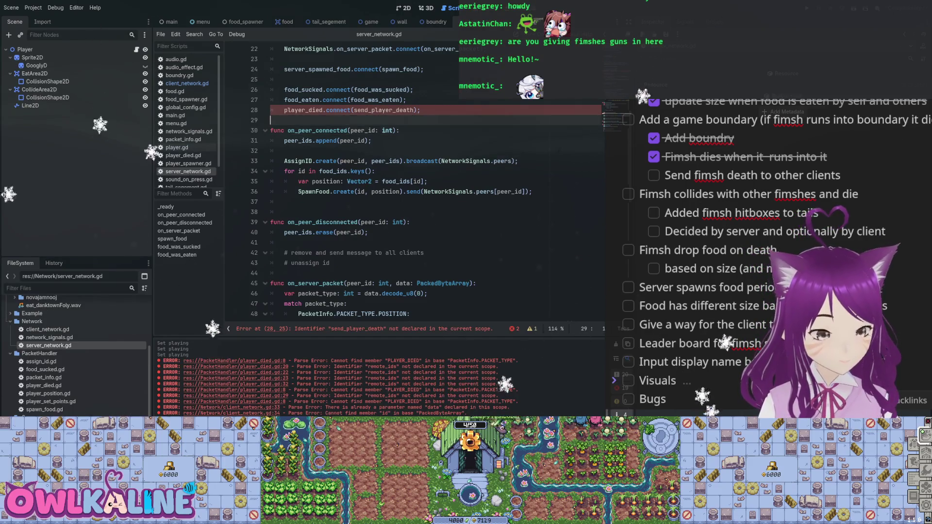
# Write 'func send_player_death():' with a pass body and save server_network.gd.
pyautogui.click(270, 130)
pyautogui.write('func ')
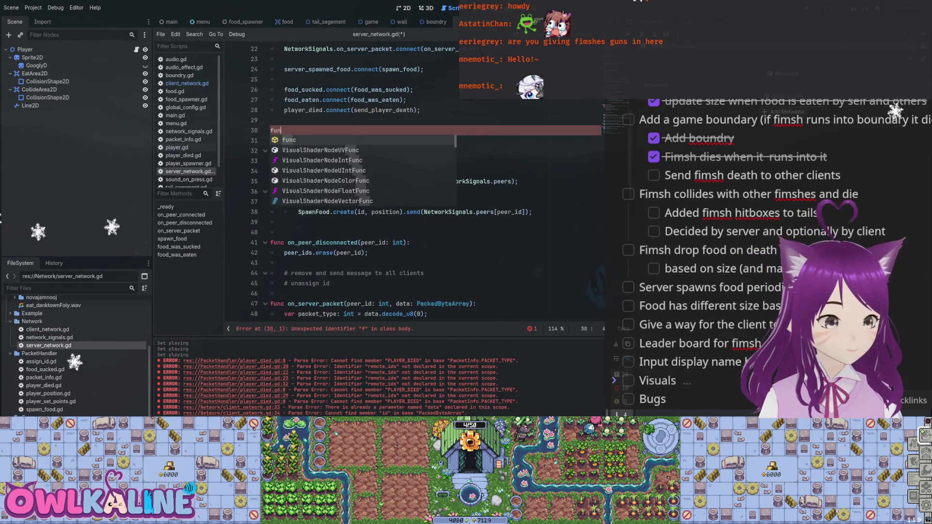
pyautogui.write('send')
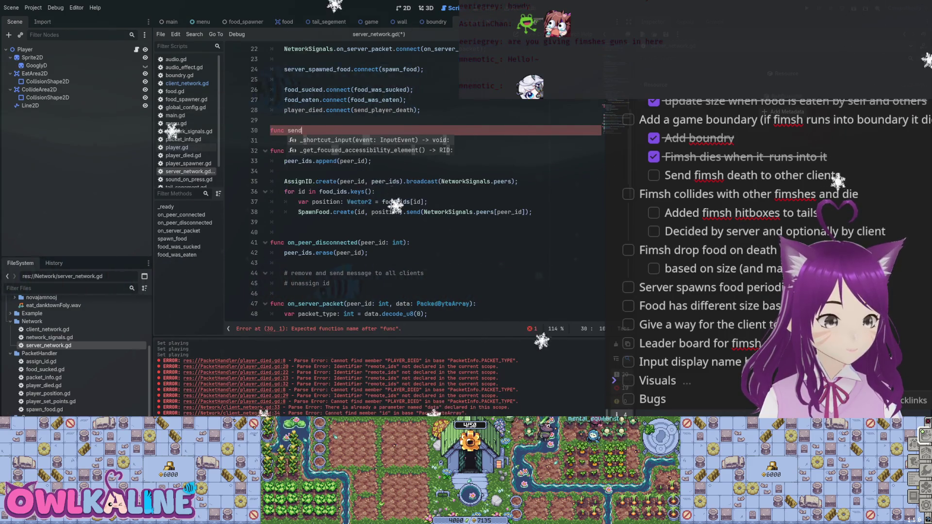
pyautogui.write('_player_dre')
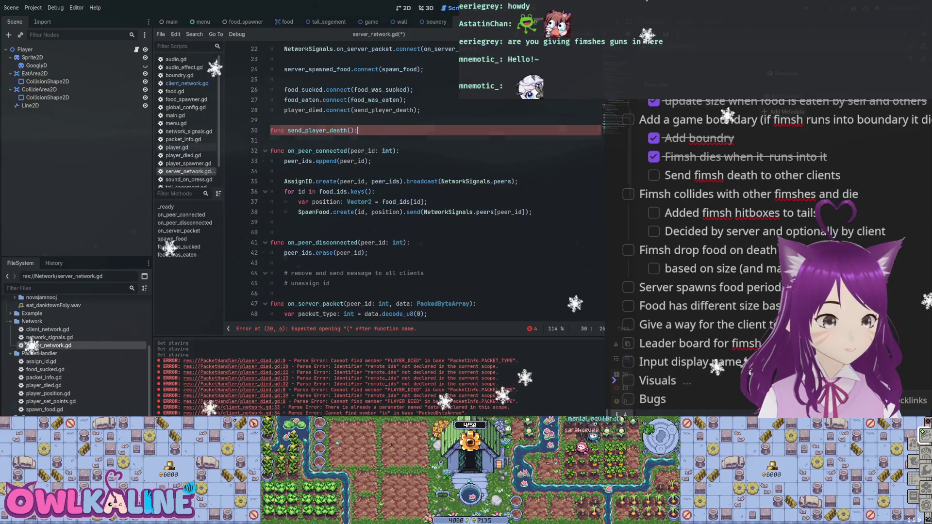
pyautogui.press('BackSpace')
pyautogui.press('BackSpace')
pyautogui.write('eath():')
pyautogui.press('Return')
pyautogui.write('pass;')
pyautogui.press('Up')
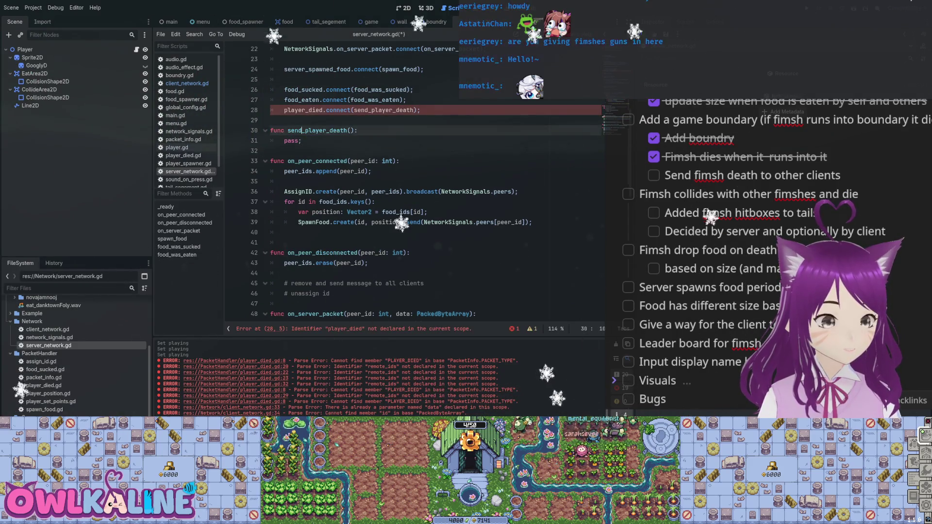
pyautogui.press('Return')
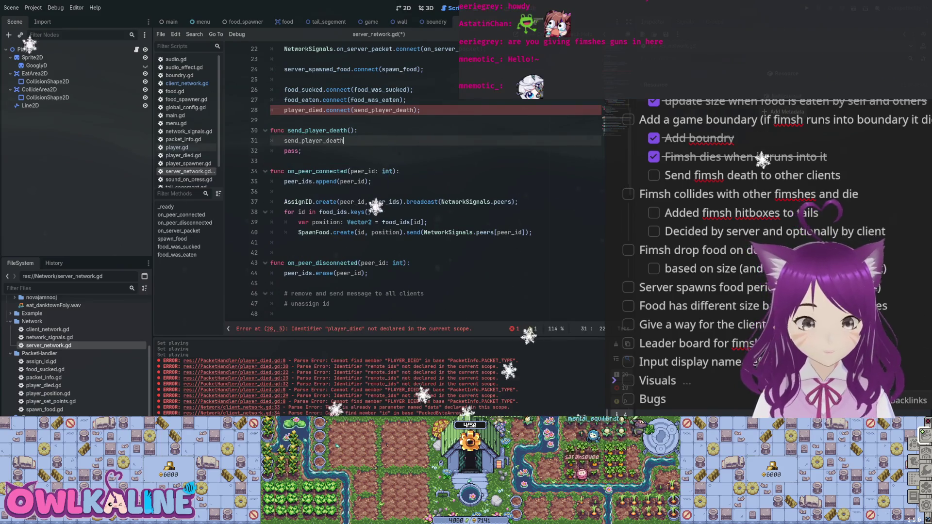
pyautogui.press('BackSpace')
pyautogui.press('BackSpace')
pyautogui.press('BackSpace')
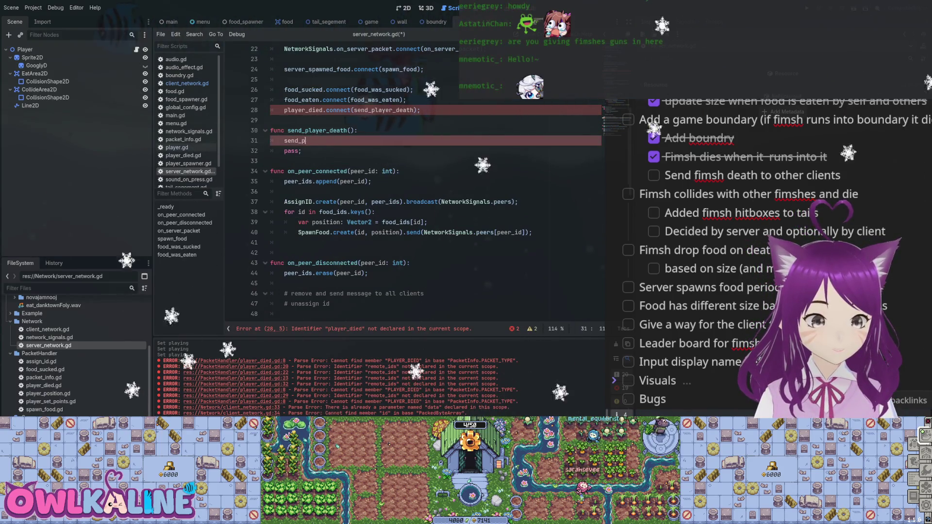
pyautogui.press('BackSpace')
pyautogui.press('BackSpace')
pyautogui.press('BackSpace')
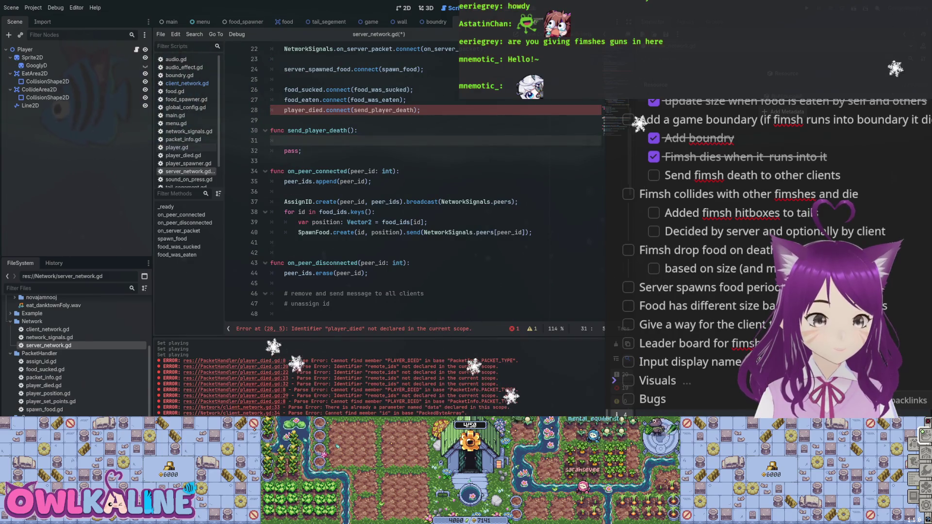
pyautogui.hotkey('ctrl', 's')
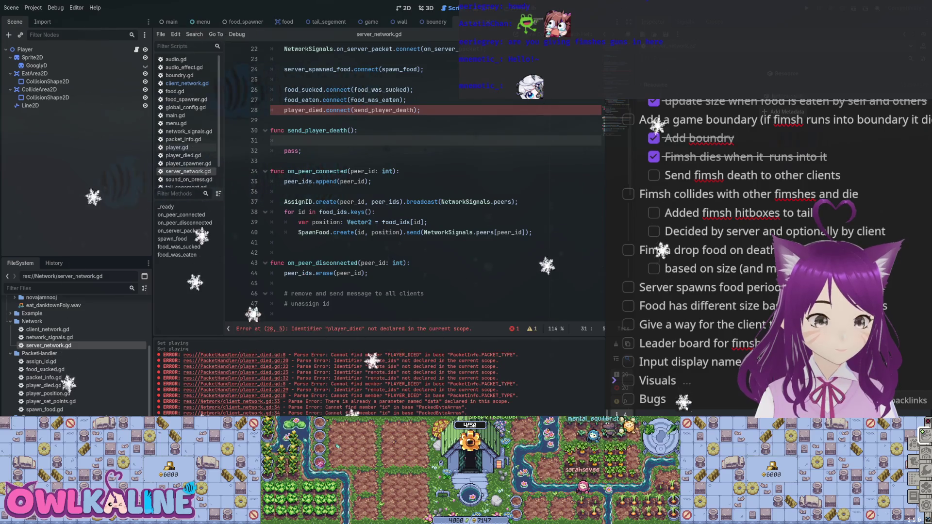
# Delete the unfinished if and pass lines, leaving send_player_death empty, and save.
pyautogui.write('if')
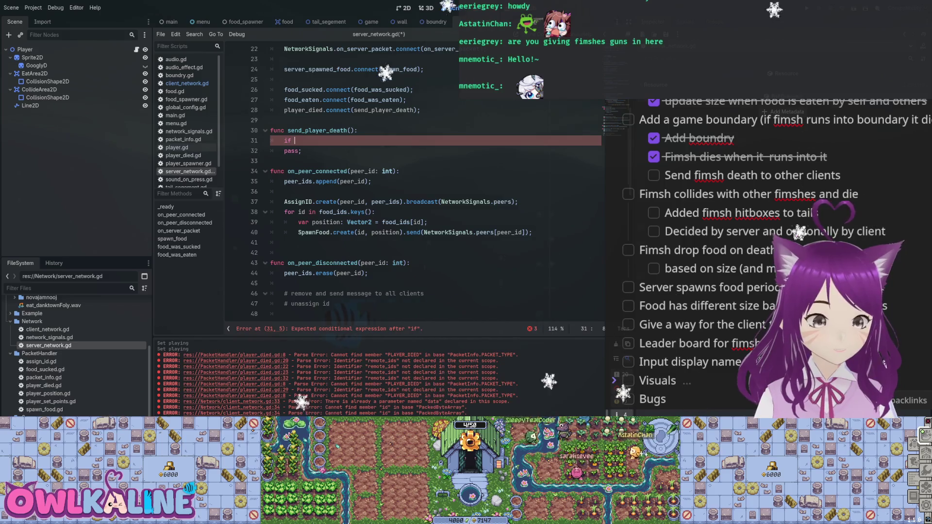
pyautogui.scroll(6, 413, 184)
pyautogui.scroll(-6, 413, 185)
pyautogui.press('Down')
pyautogui.press('End')
pyautogui.hotkey('shift', 'Up')
pyautogui.hotkey('shift', 'Home')
pyautogui.press('BackSpace')
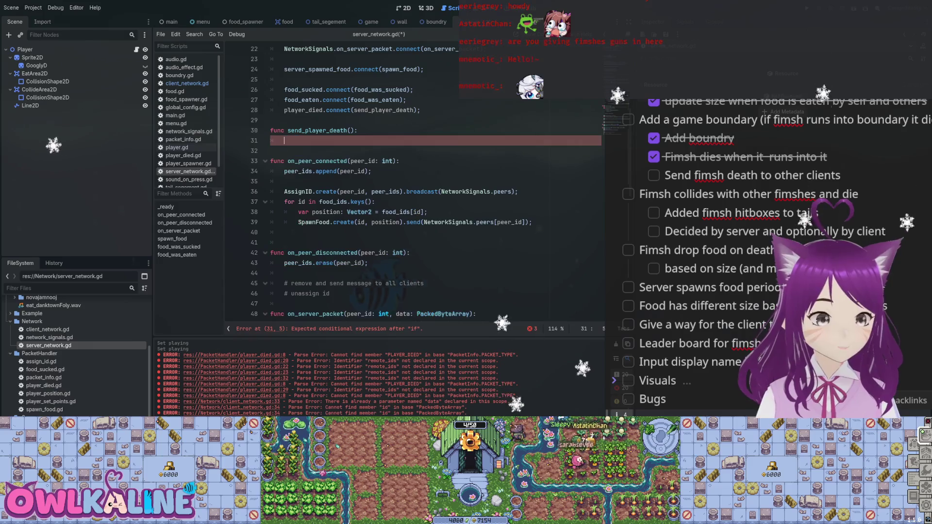
pyautogui.press('BackSpace')
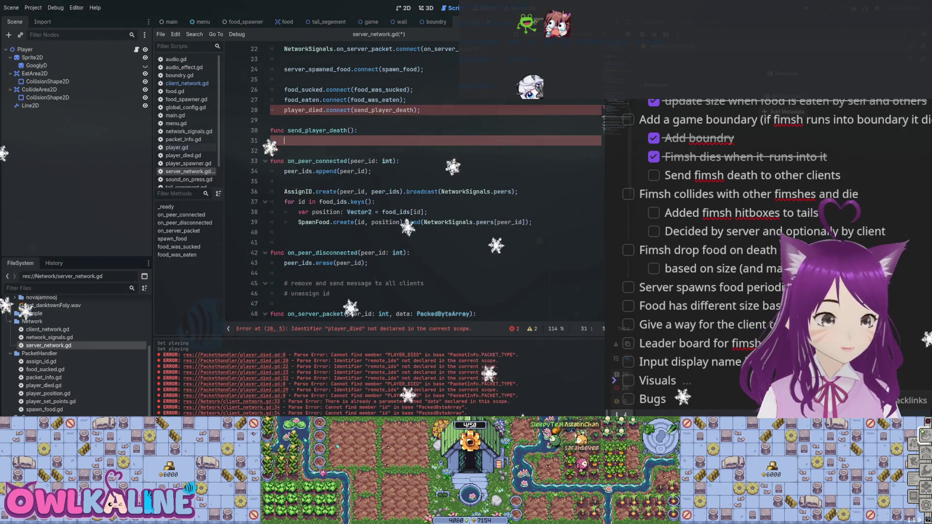
pyautogui.hotkey('ctrl', 's')
pyautogui.doubleClick(47, 329)
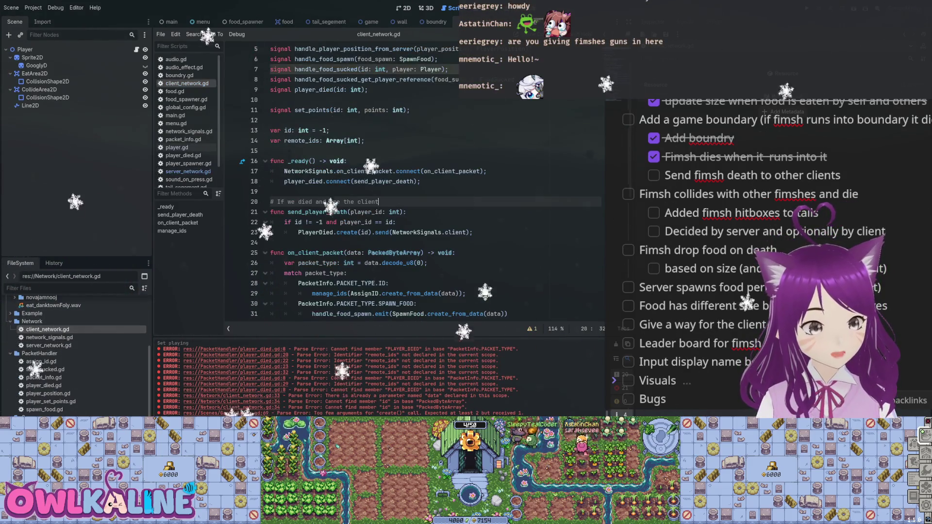
# In send_player_death, add the 'id != -1 and' check and a '# client will be null on the server anyway' comment.
pyautogui.click(519, 181)
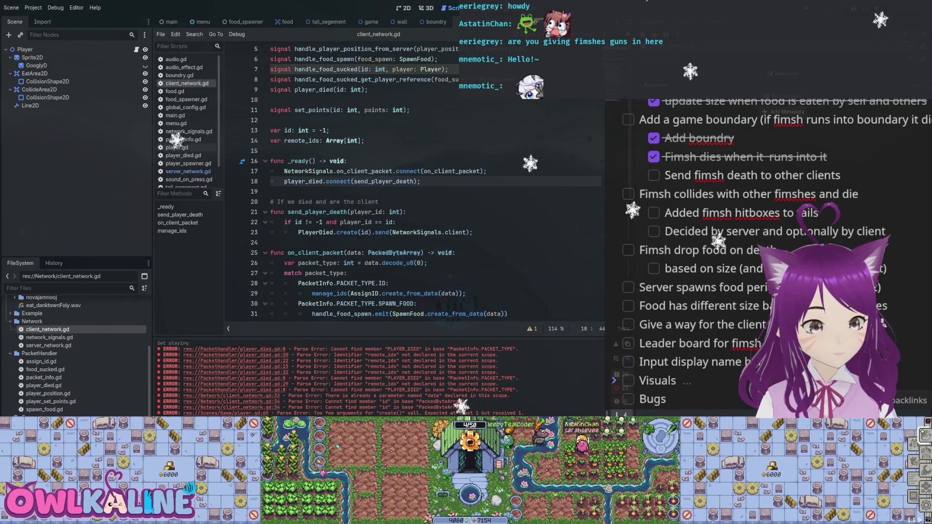
pyautogui.scroll(-1, 437, 184)
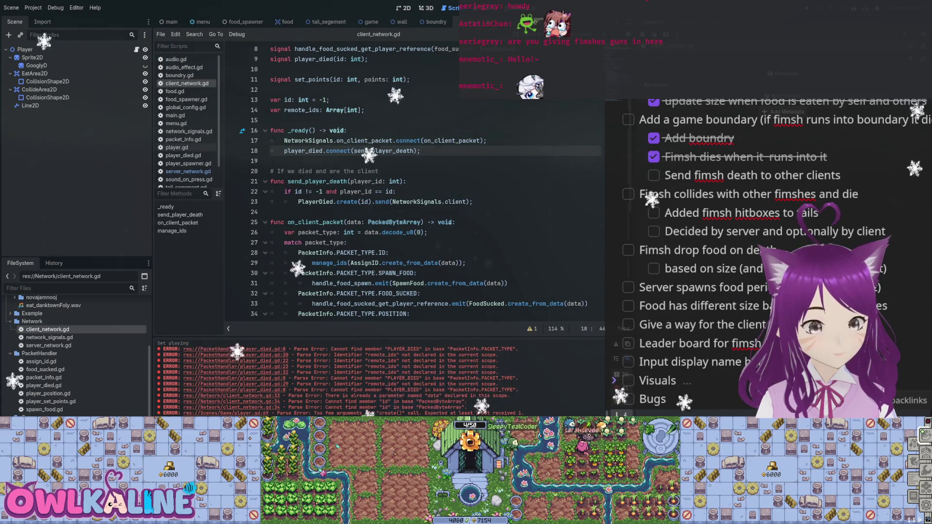
pyautogui.moveTo(338, 191); pyautogui.dragTo(294, 191)
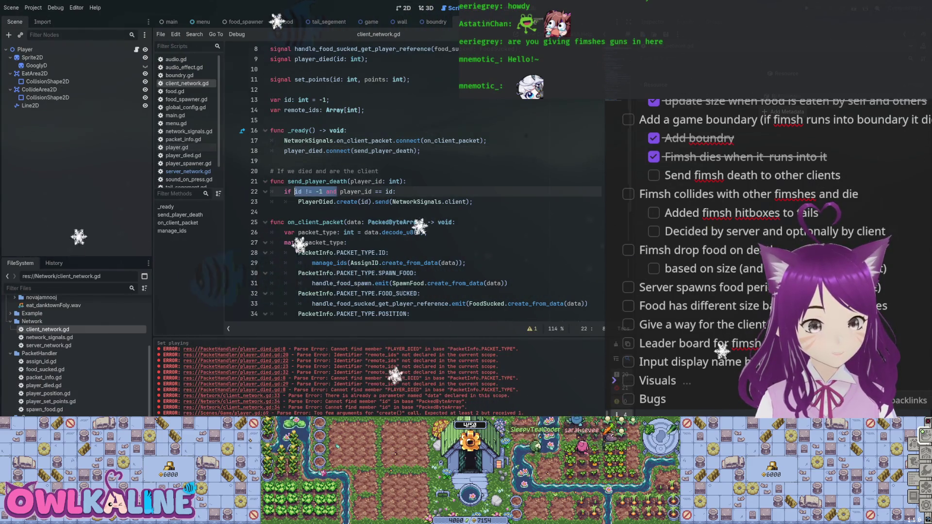
pyautogui.hotkey('ctrl', 'shift', 'Return')
pyautogui.write('# client will be null')
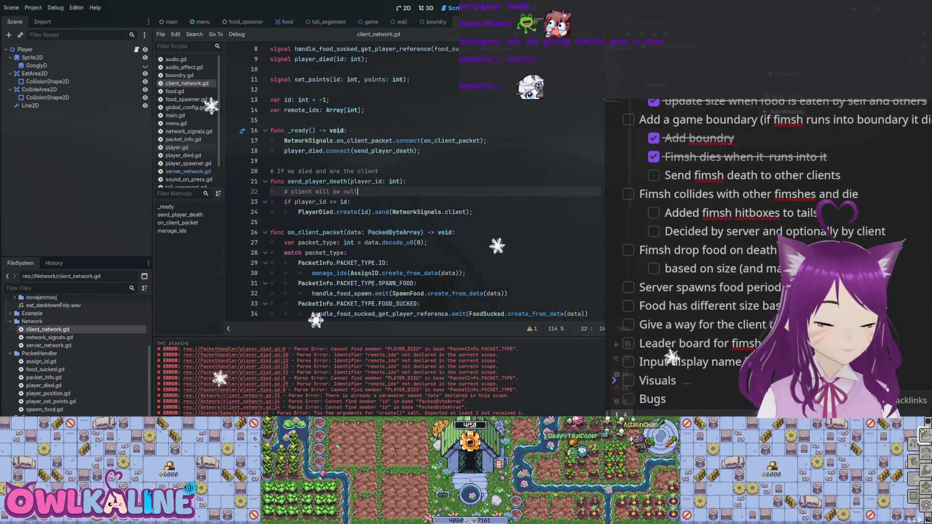
pyautogui.hotkey('ctrl', 'z')
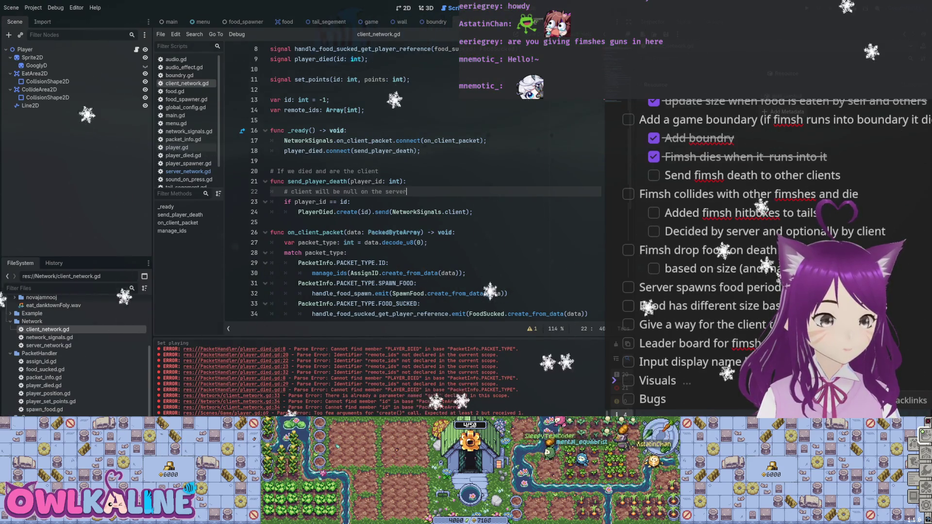
pyautogui.write('id != -1 and ')
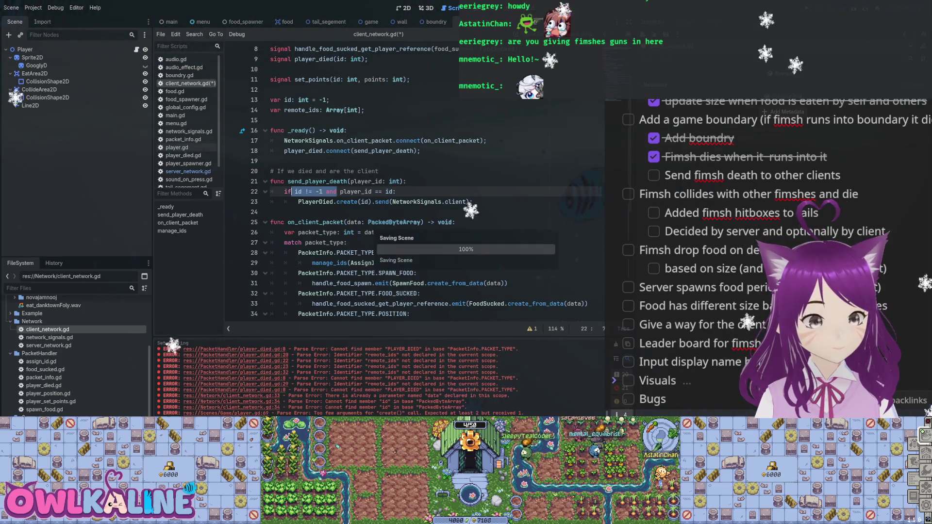
pyautogui.write('nt will be null on the server anyway')
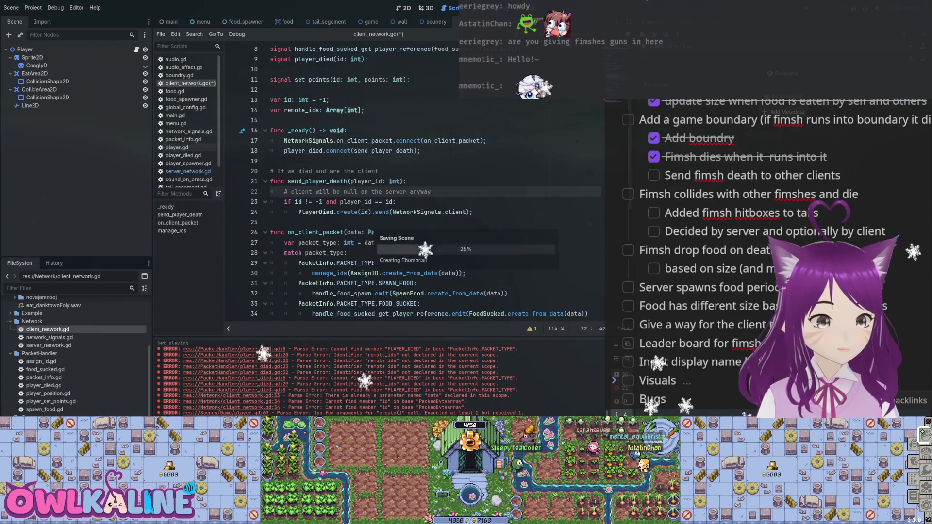
pyautogui.click(188, 172)
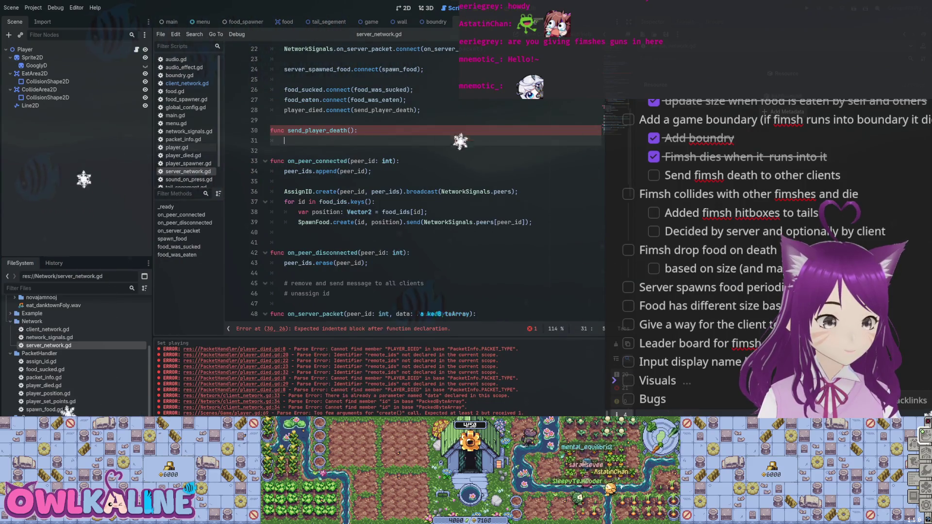
# In send_player_death, write PlayerDied.create(player_id).broadcast(NetworkSignals.peers) and save.
pyautogui.write('PlayerDied.')
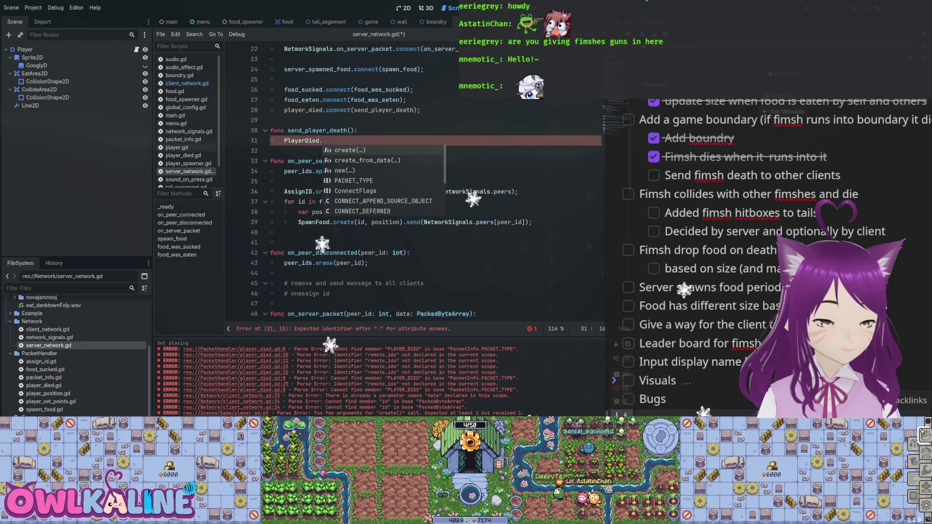
pyautogui.press('Return')
pyautogui.press('Up')
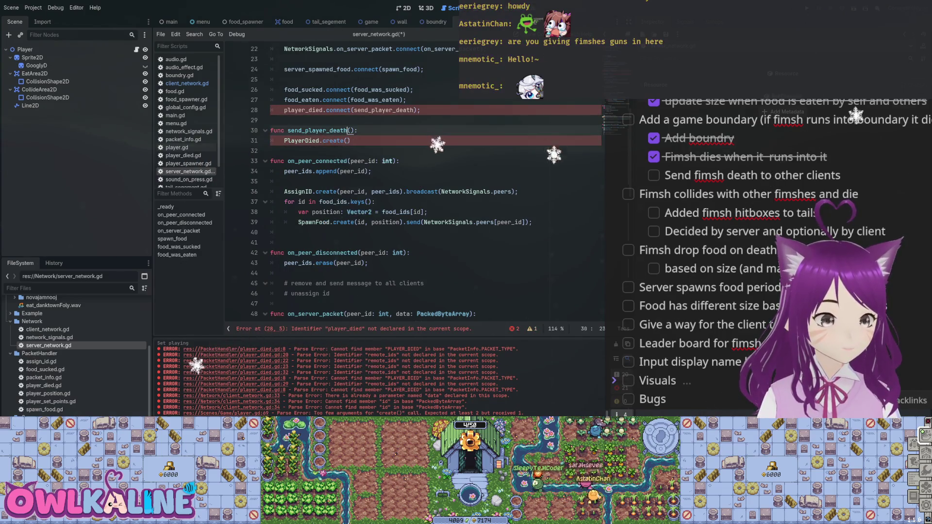
pyautogui.write('player_id: int')
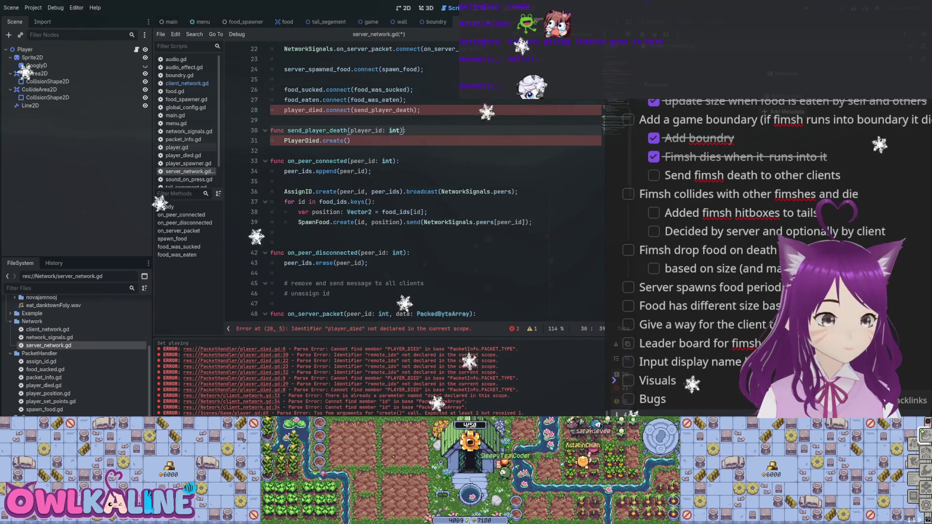
pyautogui.click(350, 140)
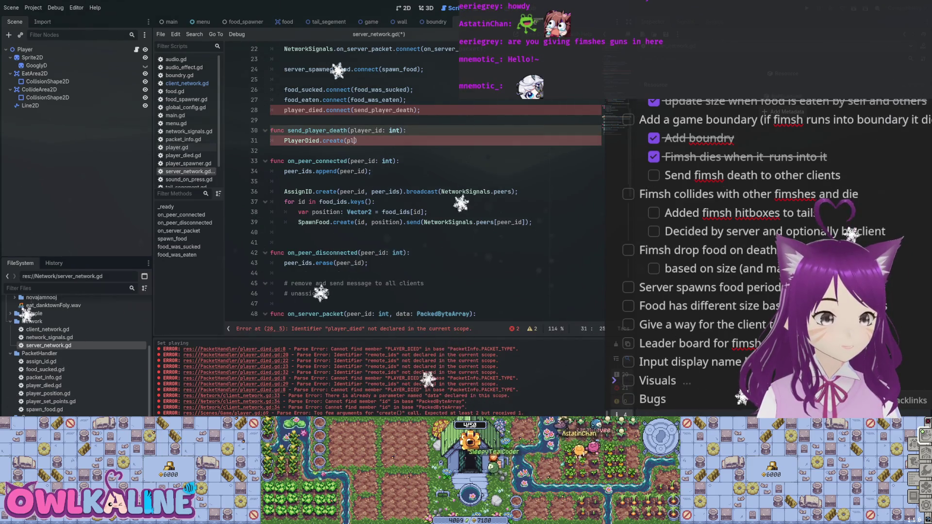
pyautogui.write('.')
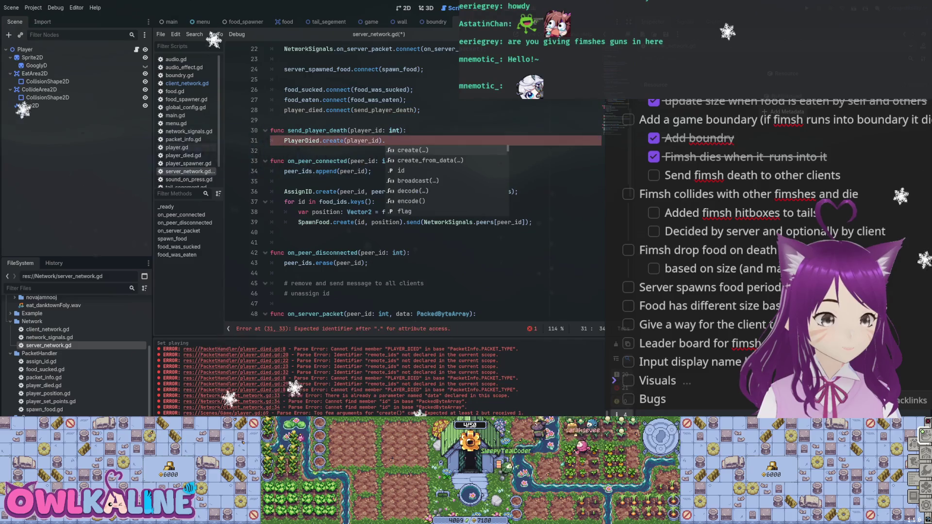
pyautogui.write('br')
pyautogui.press('Return')
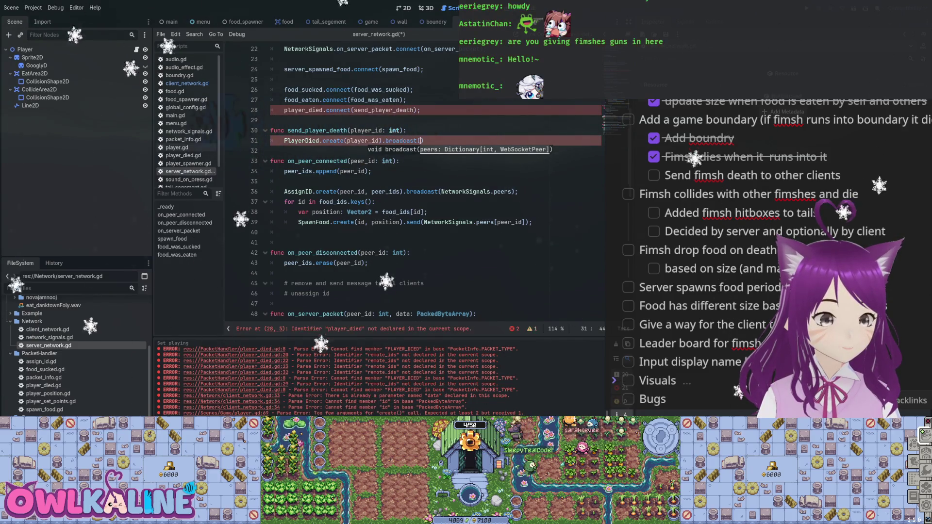
pyautogui.write('NetworkSignals.')
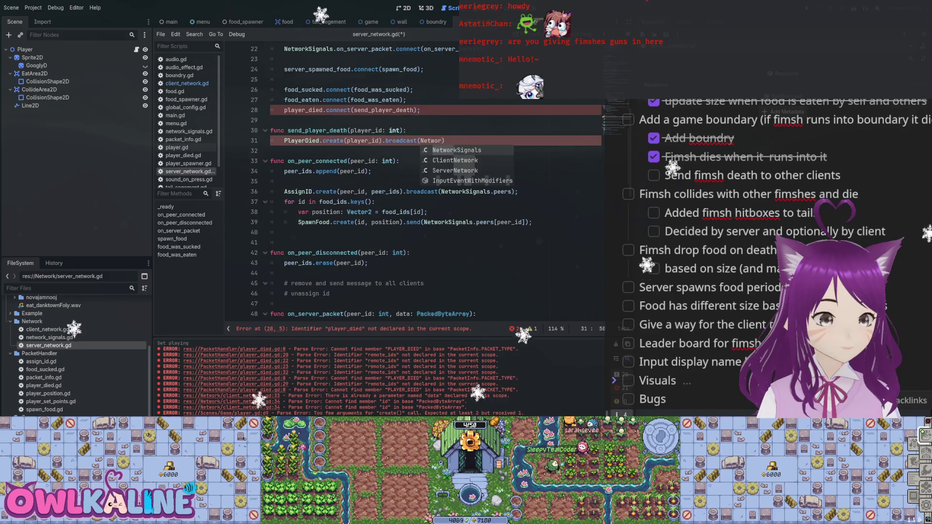
pyautogui.write('pe')
pyautogui.press('Return')
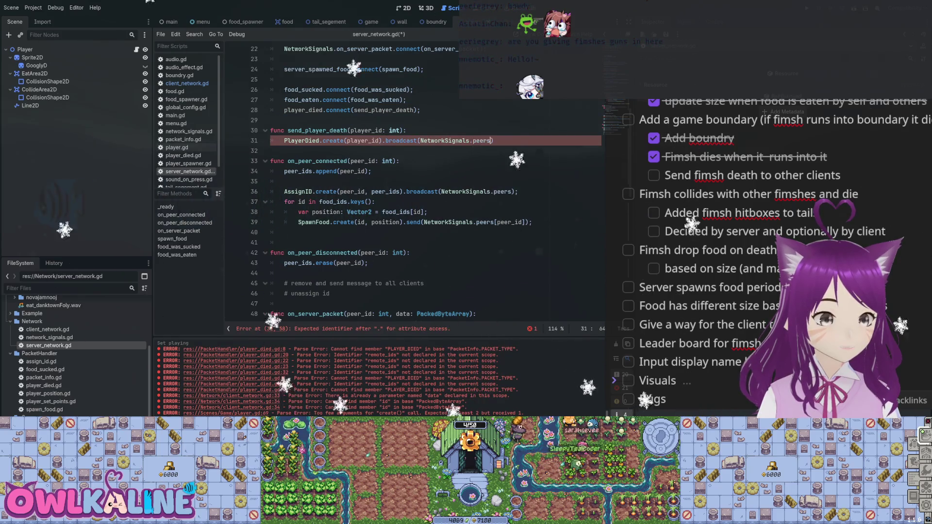
pyautogui.hotkey('ctrl', 's')
pyautogui.press('End')
pyautogui.write(';')
# Connect ClientNetwork.player_died instead of player_died, then run the game with F5.
pyautogui.press('Up')
pyautogui.press('Up')
pyautogui.press('Up')
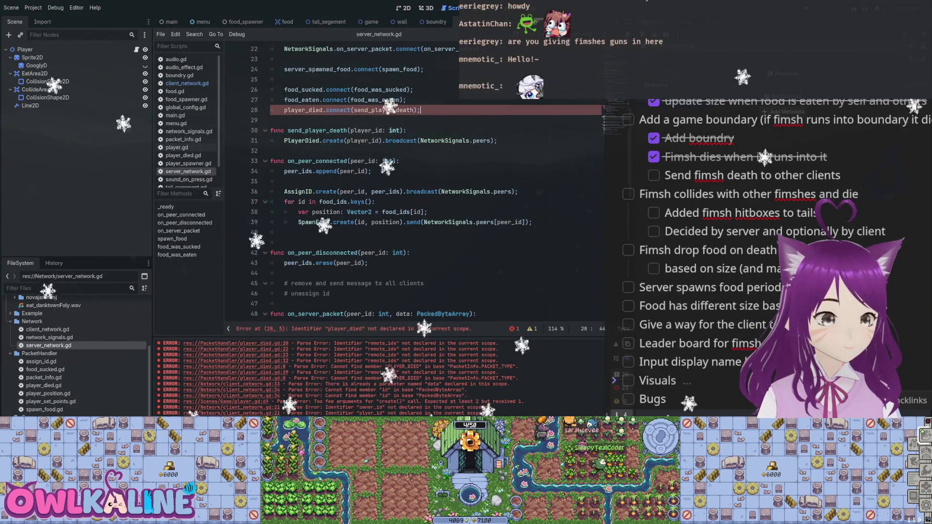
pyautogui.hotkey('ctrl', 'Delete')
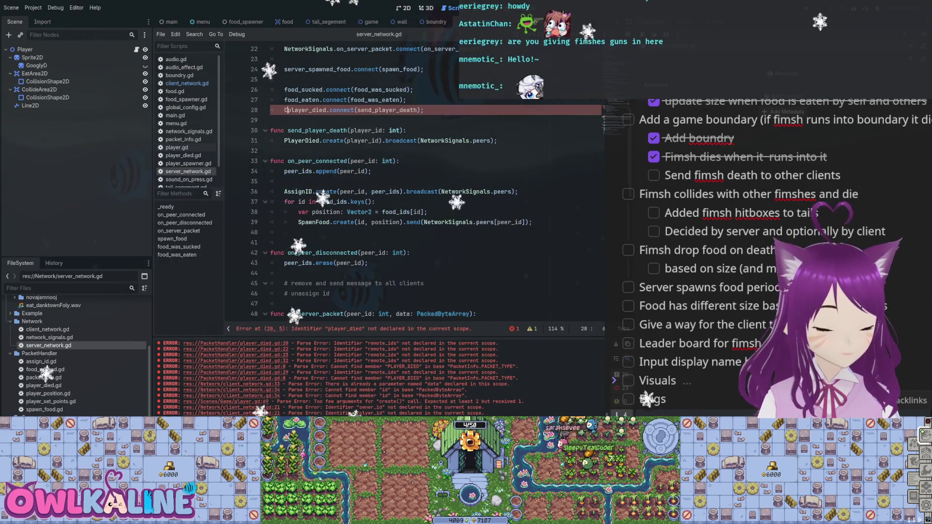
pyautogui.write('Client')
pyautogui.press('Return')
pyautogui.write('.')
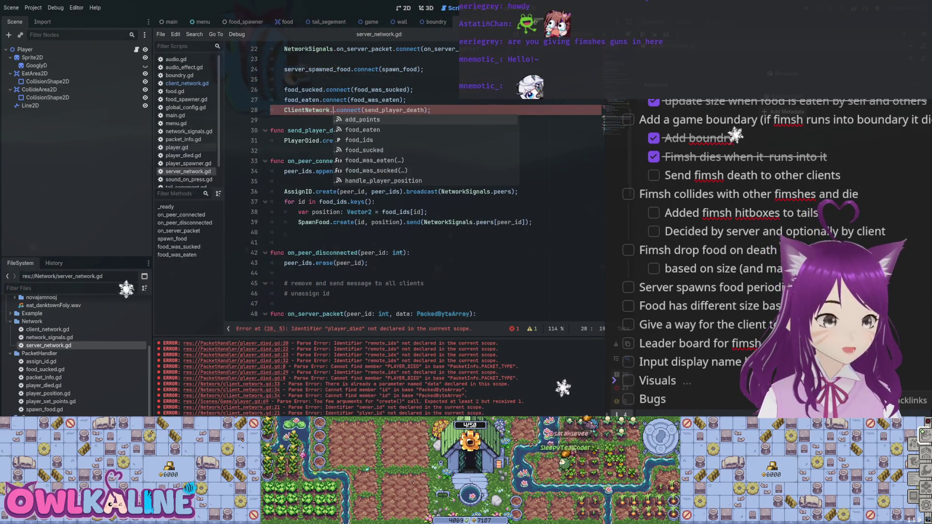
pyautogui.write('player')
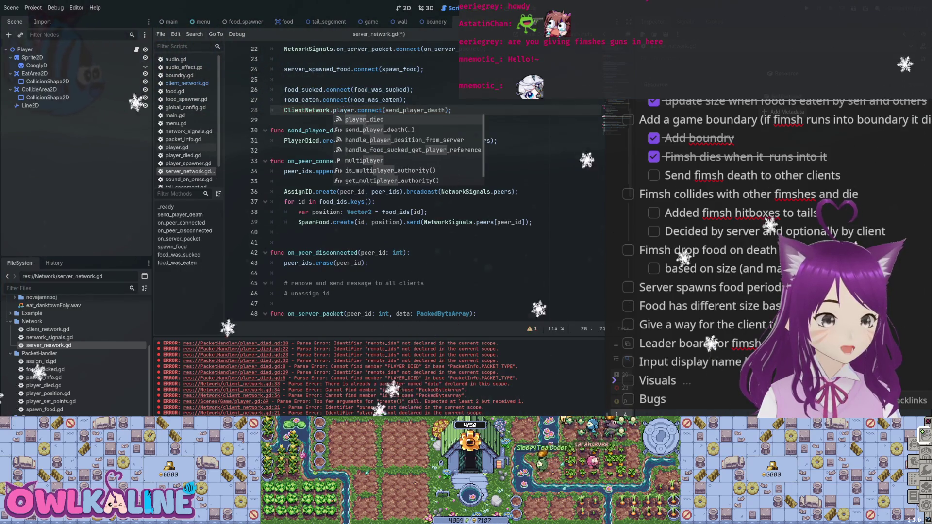
pyautogui.press('Return')
pyautogui.scroll(2, 412, 185)
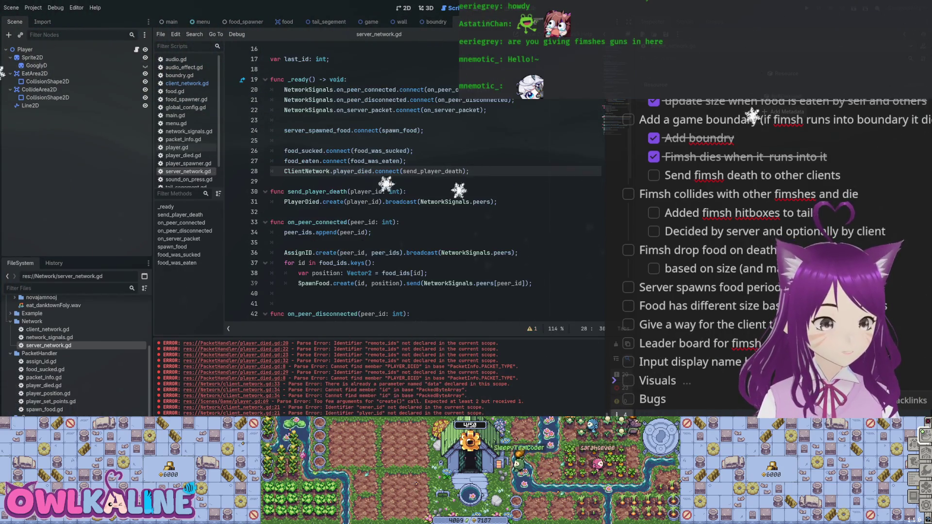
pyautogui.click(408, 192)
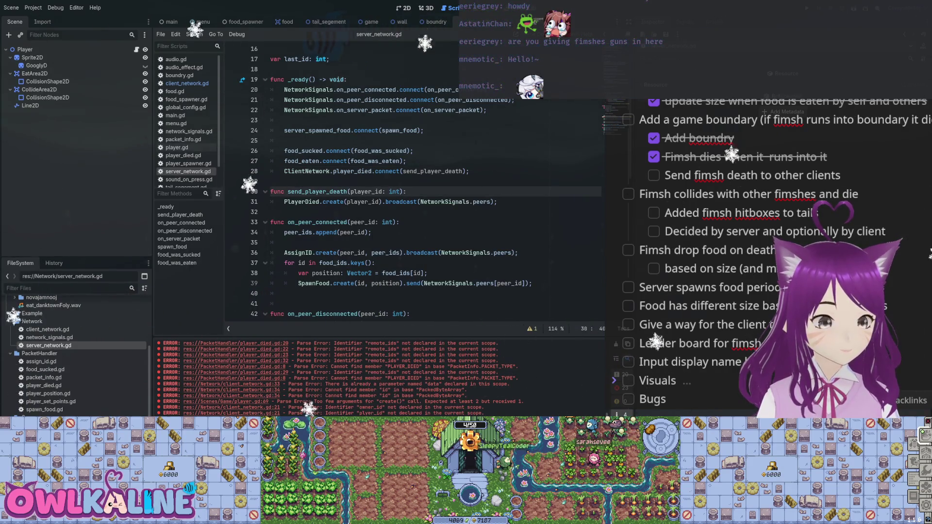
pyautogui.press('F5')
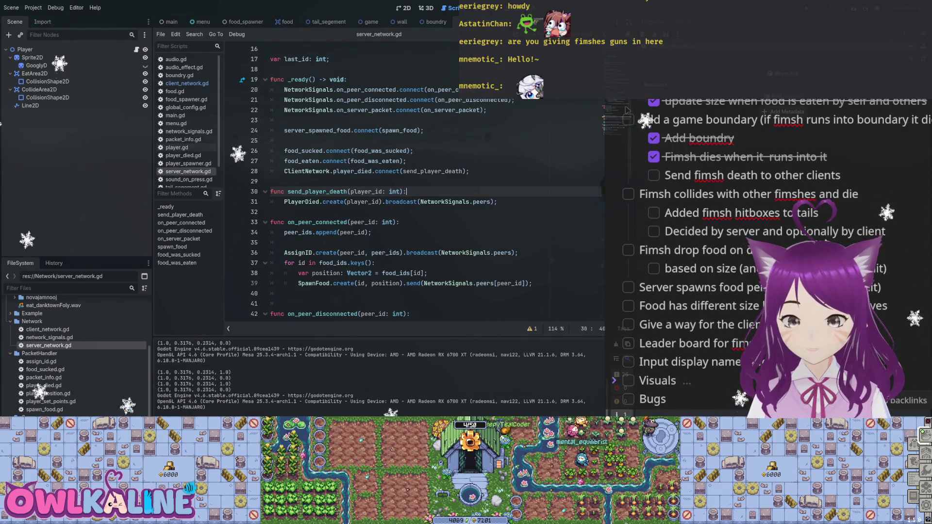
# Review player.gd's die() function, which emits ClientNetwork.player_died, then switch to the Audio scene.
pyautogui.click(177, 147)
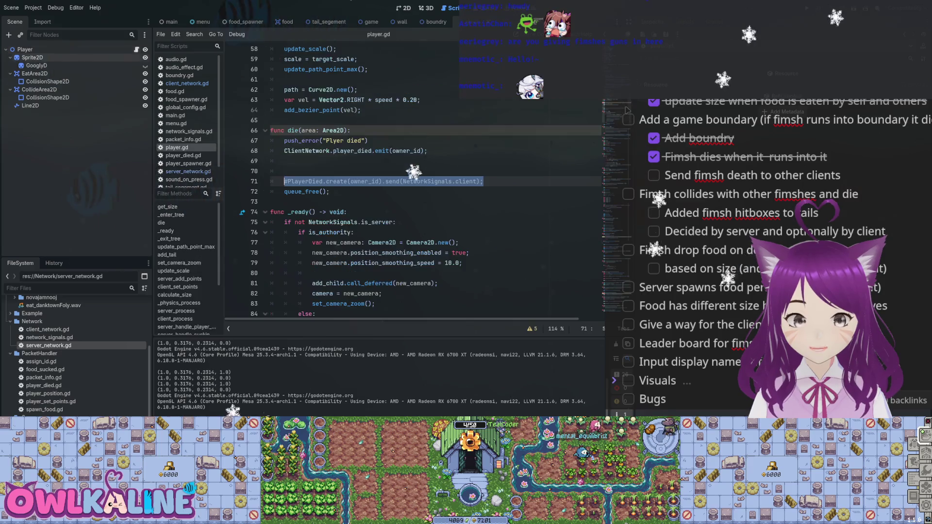
pyautogui.click(326, 140)
pyautogui.doubleClick(293, 130)
pyautogui.scroll(6, 293, 130)
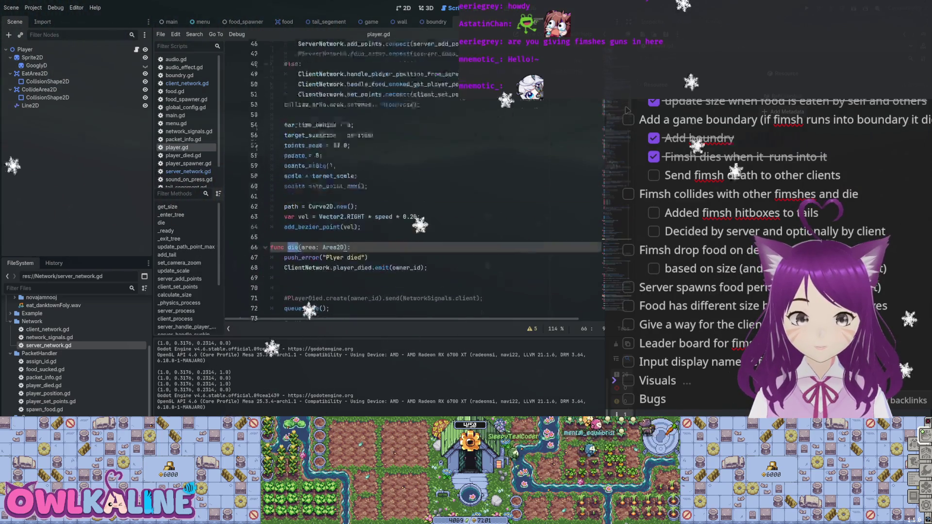
pyautogui.scroll(-4, 412, 184)
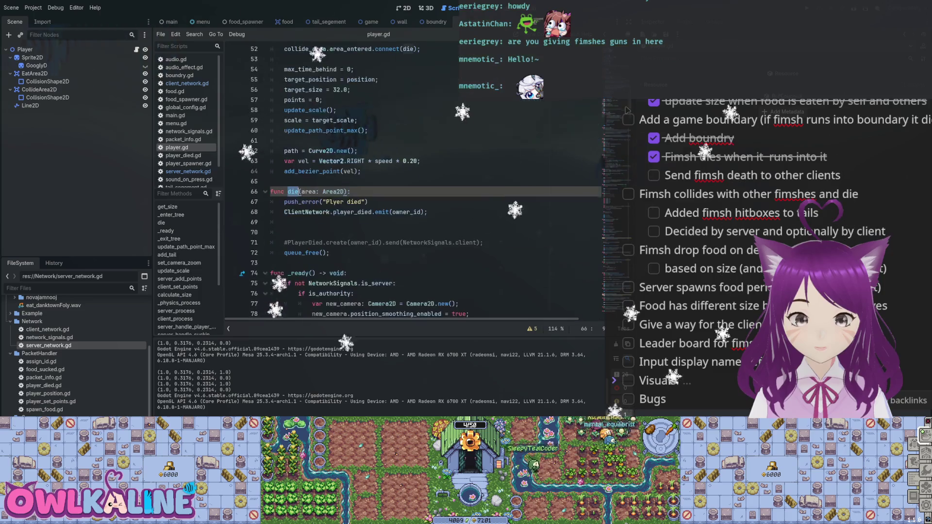
pyautogui.doubleClick(301, 252)
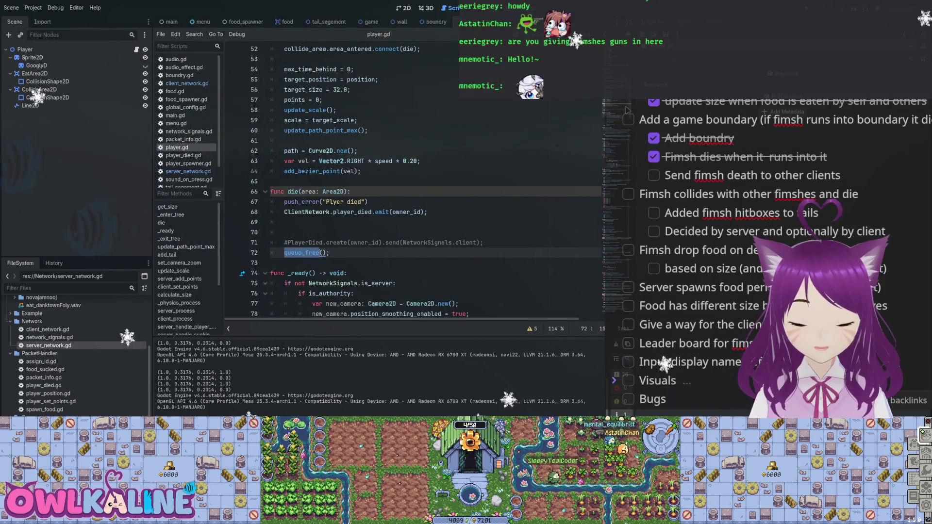
pyautogui.click(291, 221)
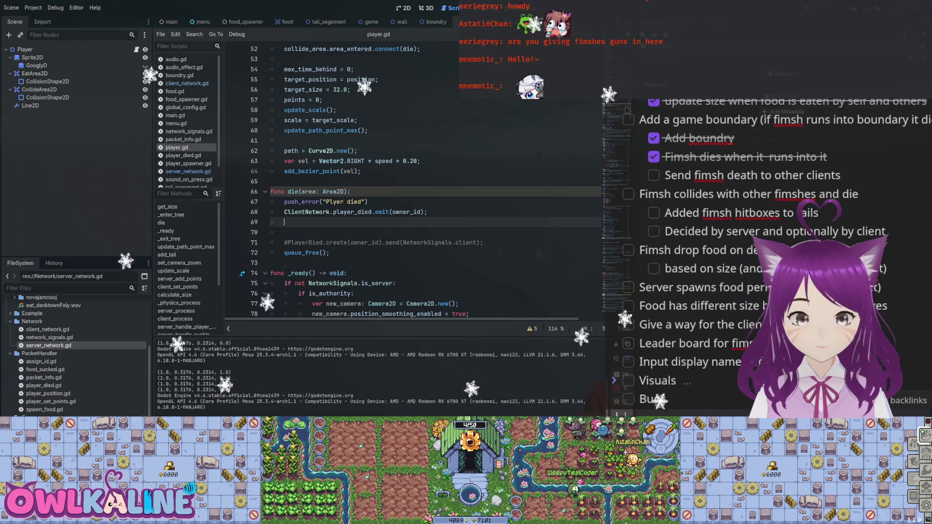
pyautogui.hotkey('ctrl', 'Tab')
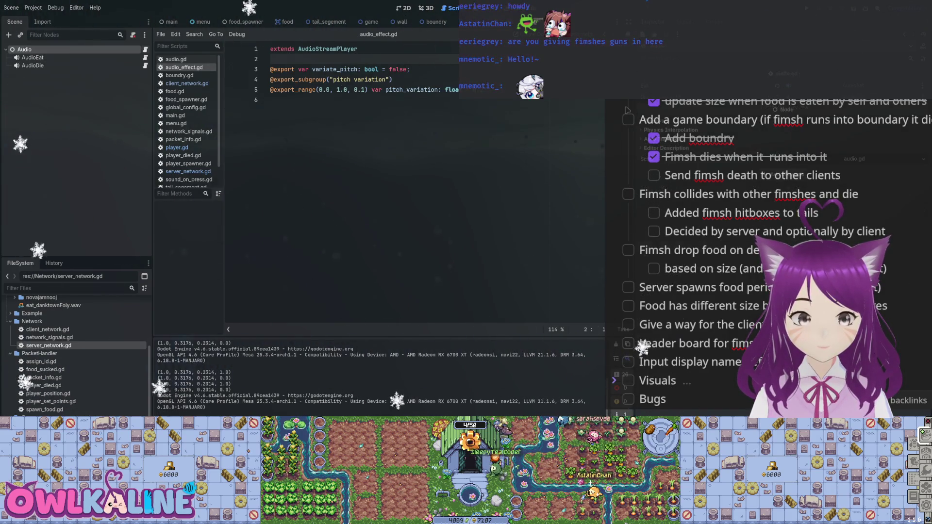
# Open audio.gd and check that _ready connects play_die_noise to ClientNetwork.player_died.
pyautogui.click(176, 59)
pyautogui.click(371, 151)
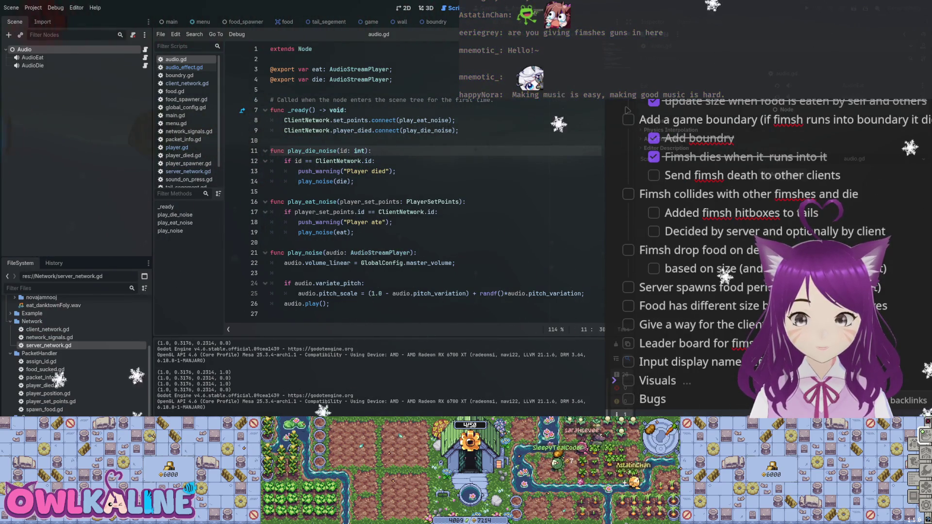
pyautogui.press('Up')
pyautogui.press('Up')
pyautogui.press('Up')
pyautogui.press('Down')
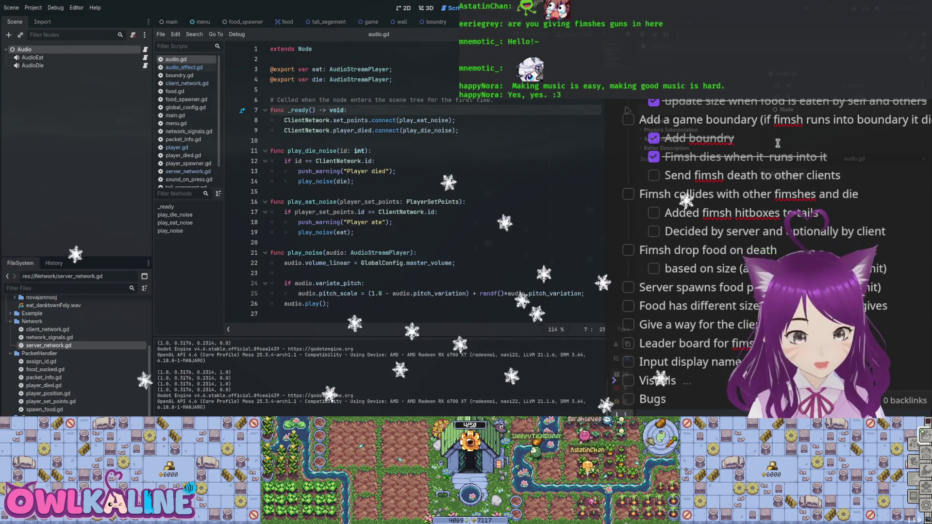
# Add ** before the 'Send fimsh death to other clients' item in the Fimsh to-do list.
pyautogui.scroll(5, 772, 138)
pyautogui.scroll(-10, 776, 131)
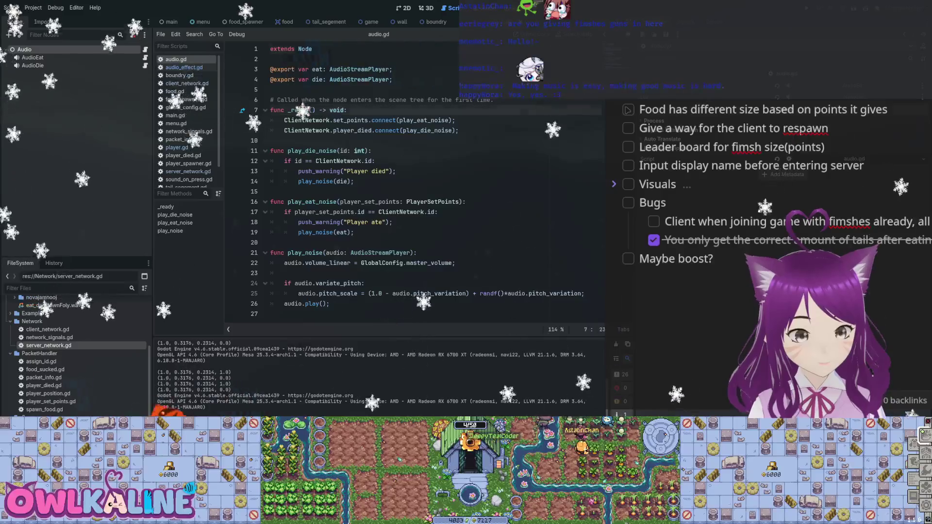
pyautogui.click(313, 49)
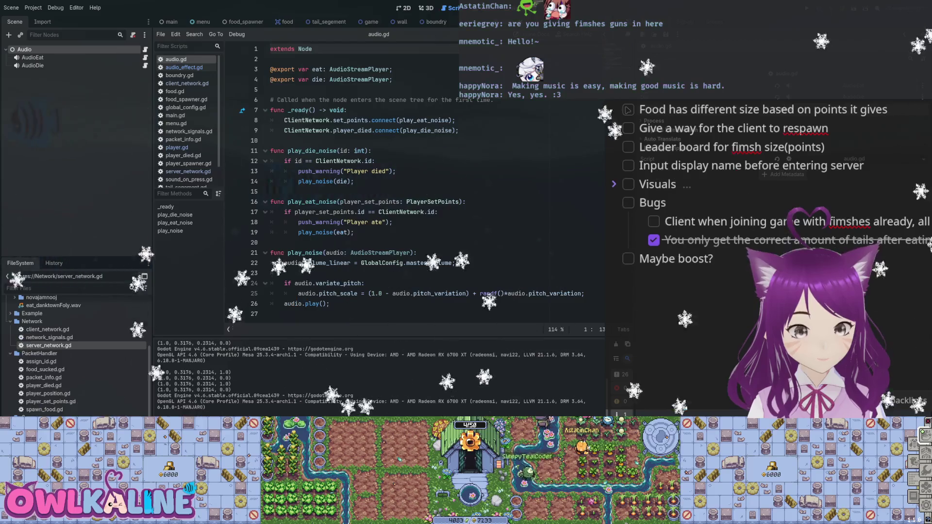
pyautogui.scroll(15, 670, 165)
pyautogui.scroll(-1, 670, 165)
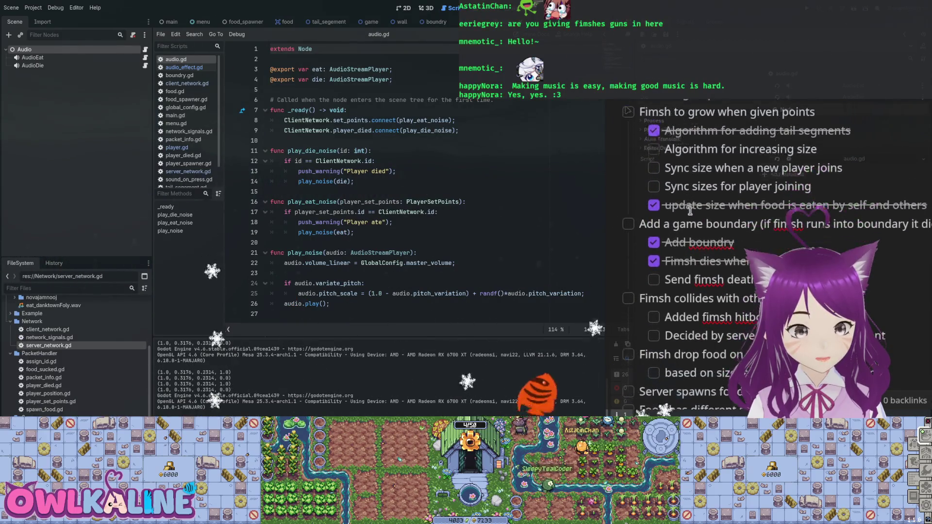
pyautogui.scroll(-2, 728, 146)
pyautogui.click(845, 175)
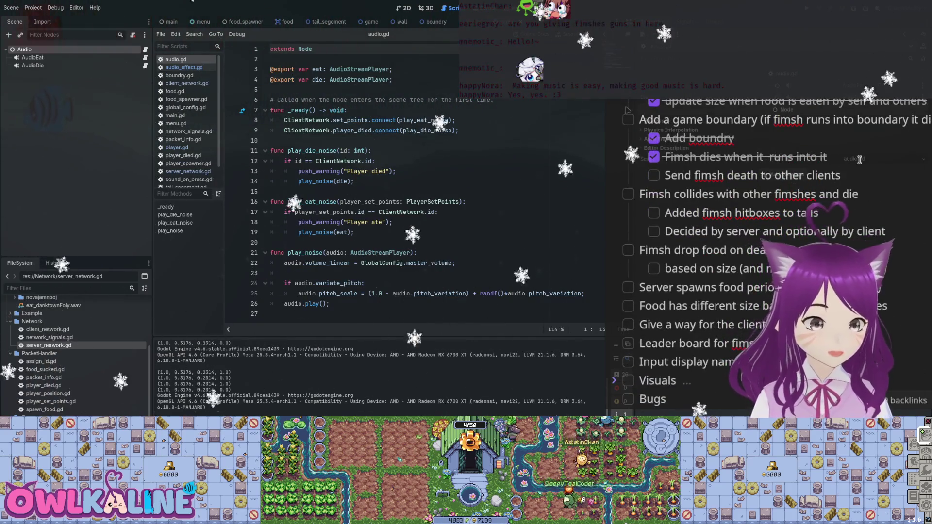
pyautogui.press('Home')
pyautogui.write('**')
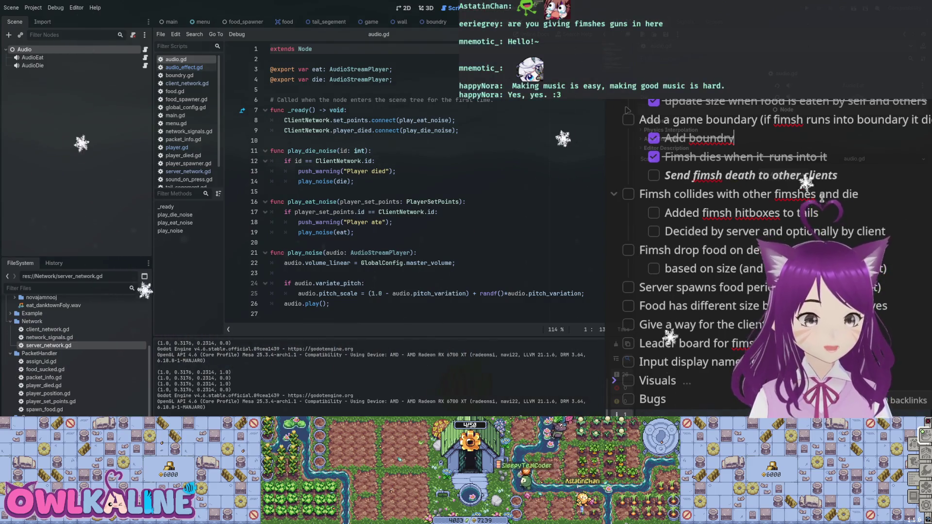
pyautogui.scroll(2, 820, 198)
pyautogui.click(683, 273)
pyautogui.click(749, 237)
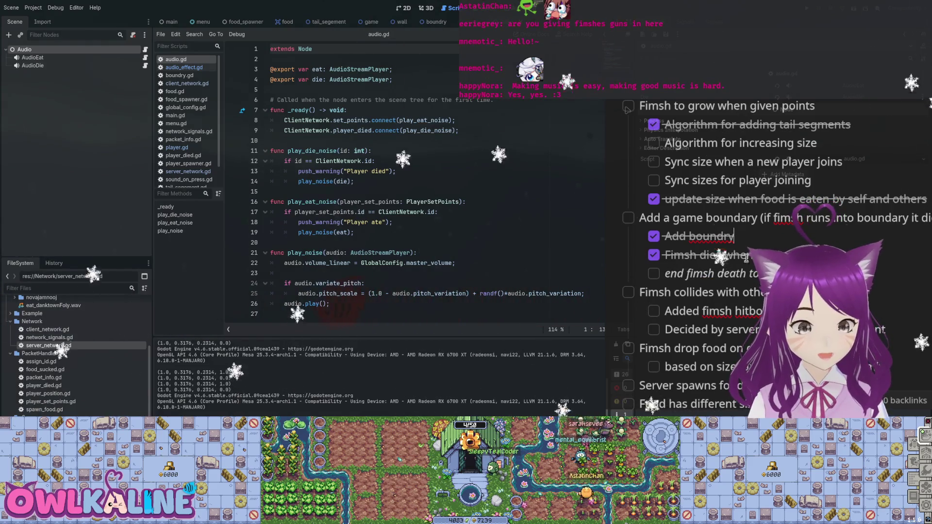